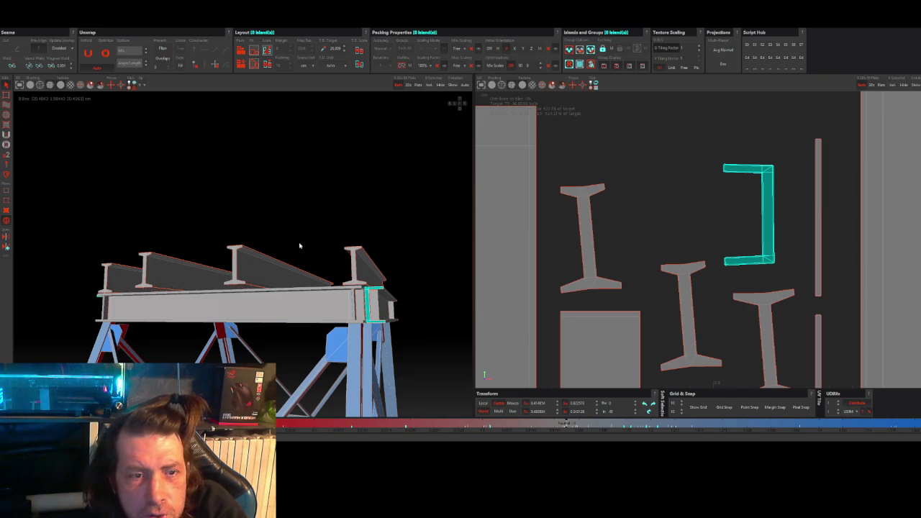
Step: Orbit and zoom the 3D view around the scaffold legs and along the beams
mouse_move(317, 213)
left_mouse_down("alt")
mouse_move(336, 268)
mouse_move(278, 228)
left_mouse_up("alt")
scroll(336, 267, "up", 5)
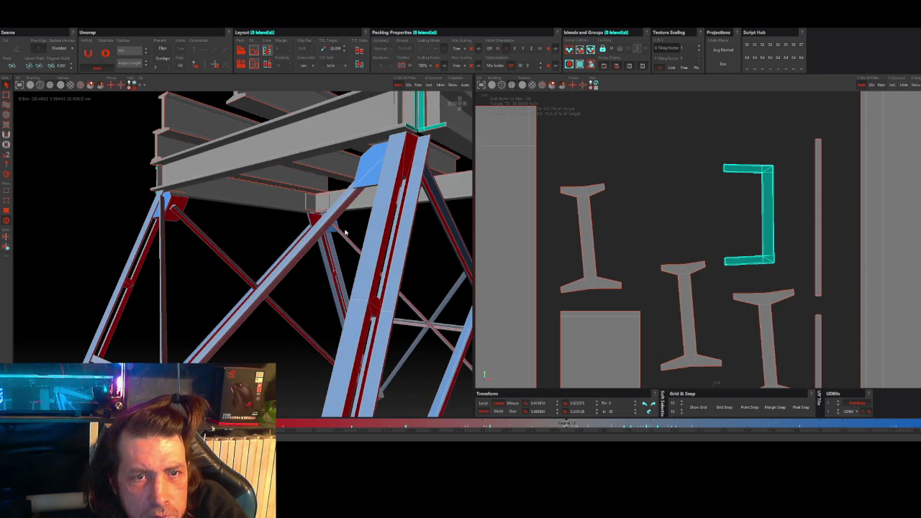
scroll(279, 227, "up", 3)
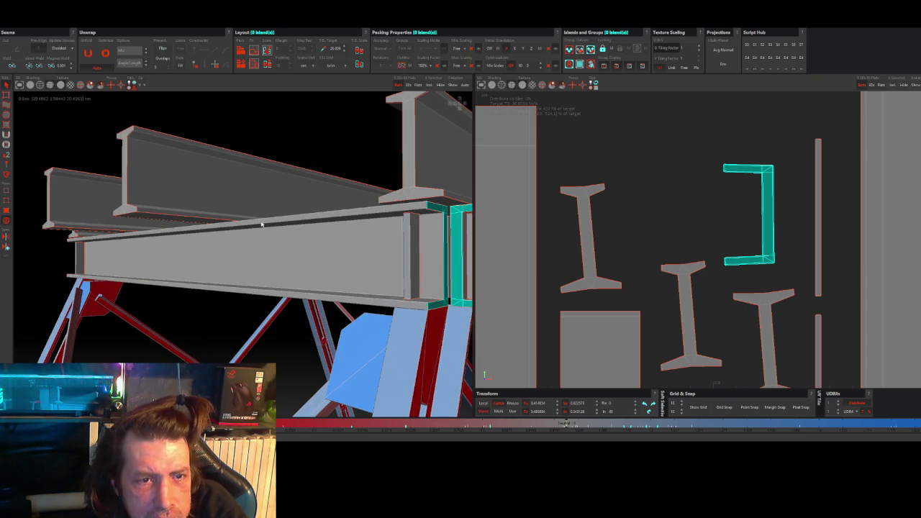
scroll(261, 224, "up", 3)
scroll(270, 219, "up", 2)
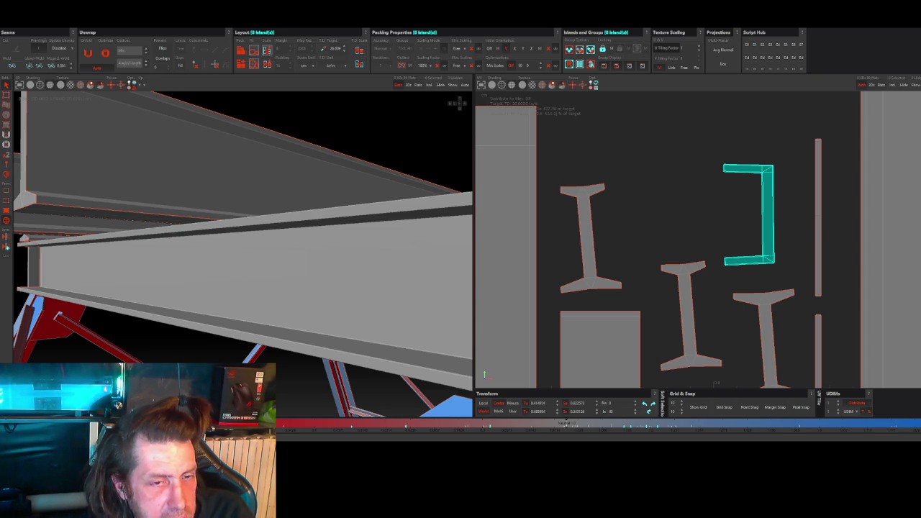
scroll(314, 345, "up", 5)
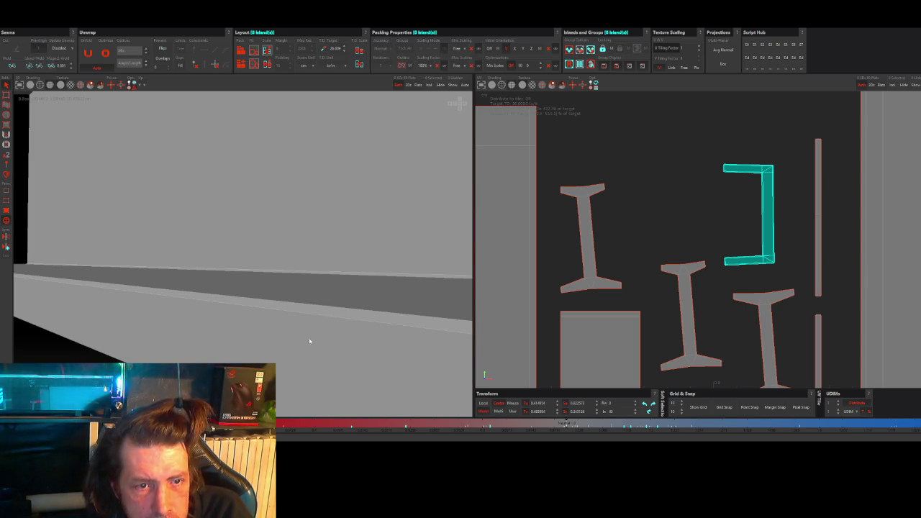
scroll(308, 341, "down", 2)
scroll(308, 341, "down", 2)
scroll(308, 341, "down", 2)
scroll(310, 342, "down", 3)
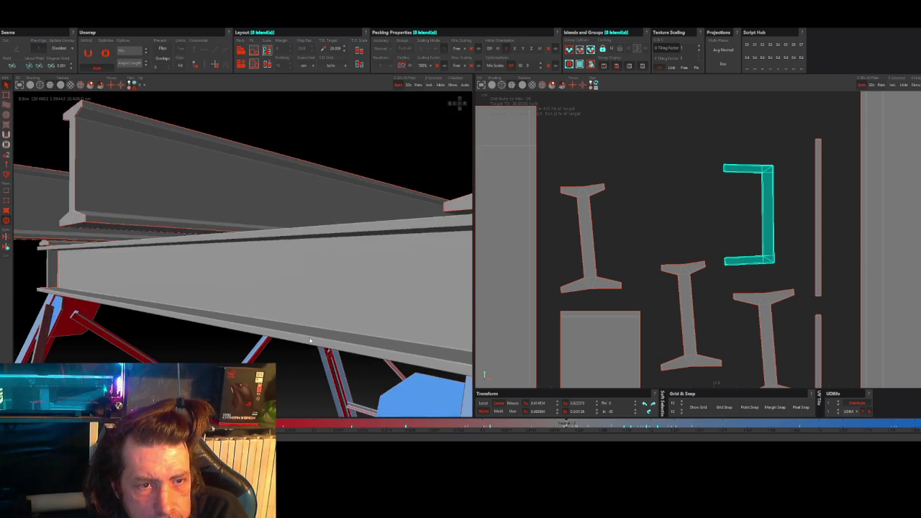
middle_click_drag(310, 342, 299, 346)
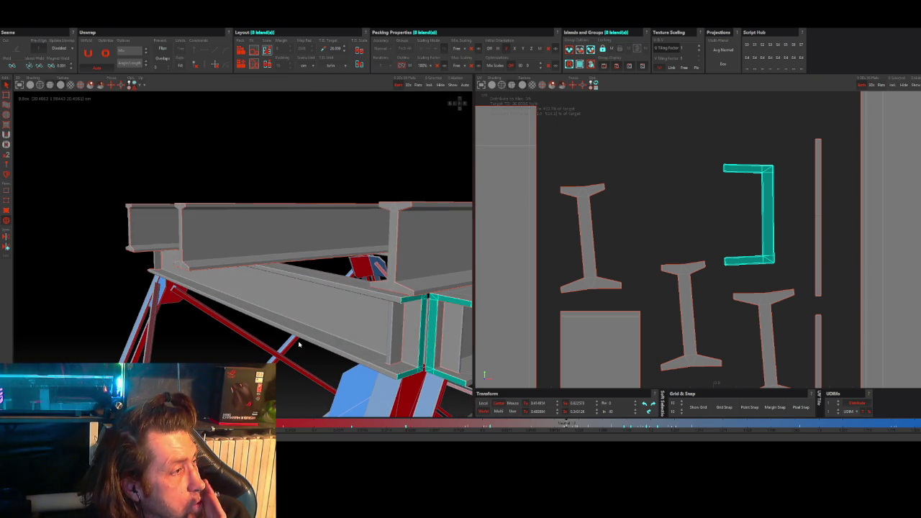
middle_click_drag(299, 345, 346, 288)
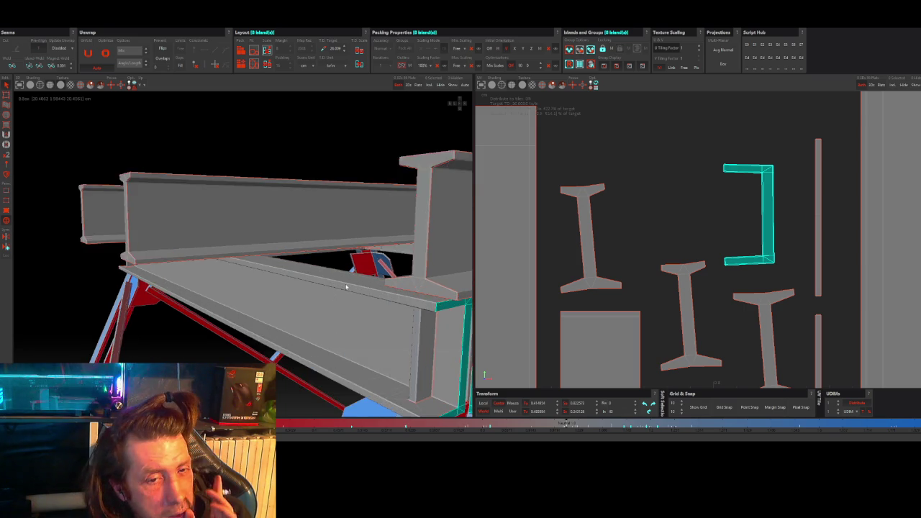
scroll(349, 287, "up", 5)
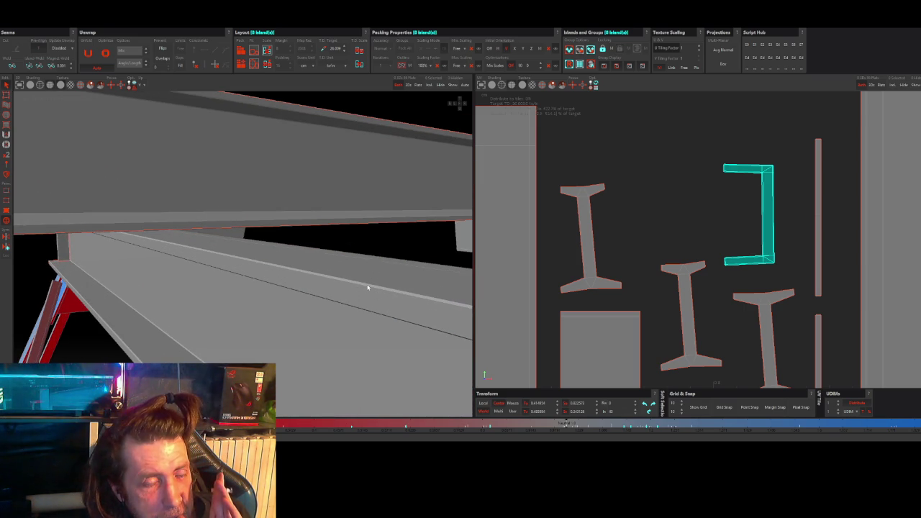
scroll(367, 286, "down", 2)
scroll(367, 286, "down", 3)
scroll(367, 288, "down", 3)
scroll(367, 287, "down", 2)
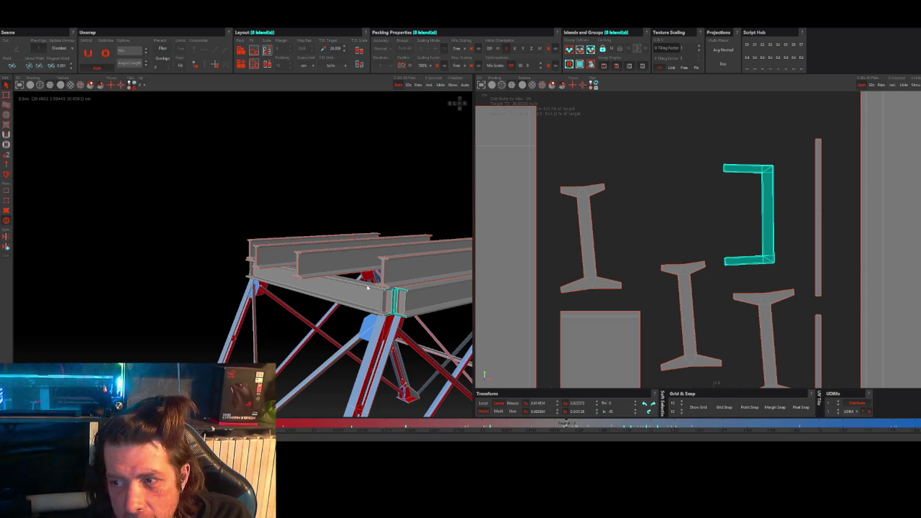
Step: Orbit around the beams to inspect the teal beam and the beam junction
scroll(368, 288, "up", 2)
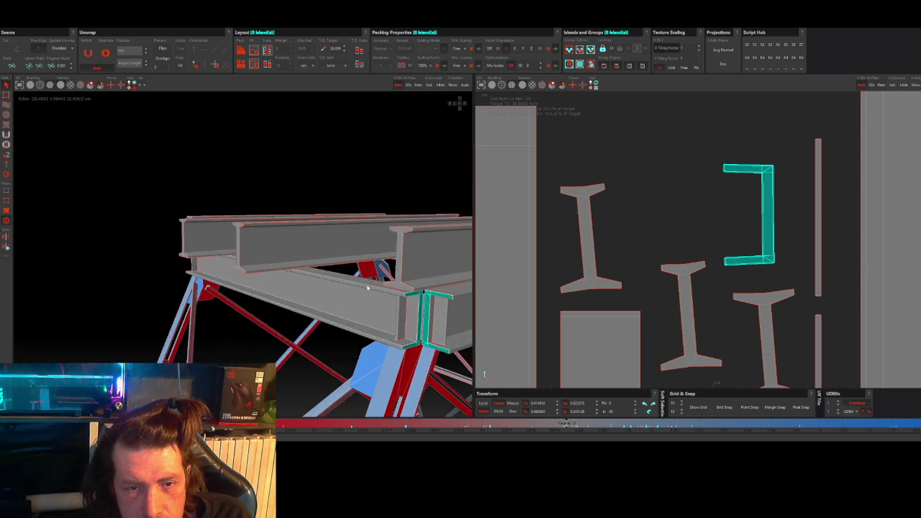
scroll(368, 287, "up", 2)
scroll(368, 287, "up", 2)
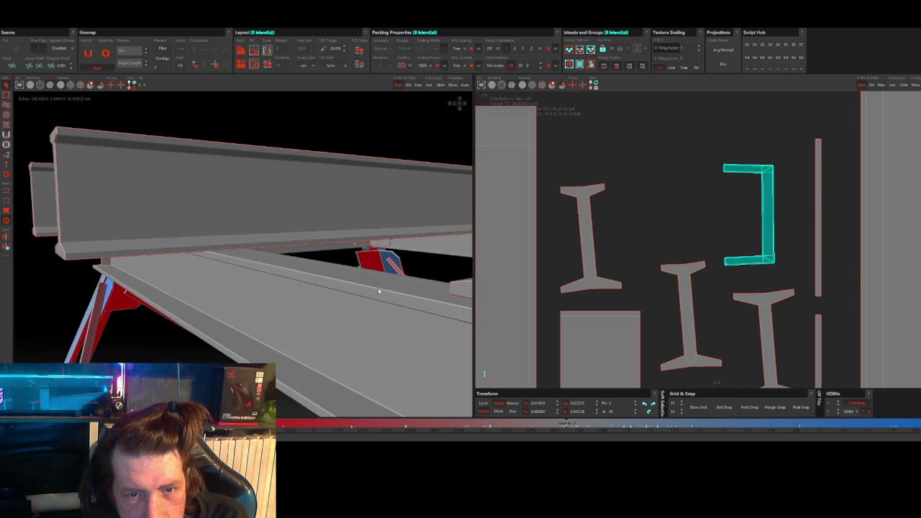
scroll(354, 276, "up", 2)
mouse_move(353, 276)
middle_mouse_down()
mouse_move(313, 262)
mouse_move(321, 281)
middle_mouse_up()
scroll(321, 281, "up", 2)
scroll(319, 278, "up", 2)
scroll(329, 273, "up", 2)
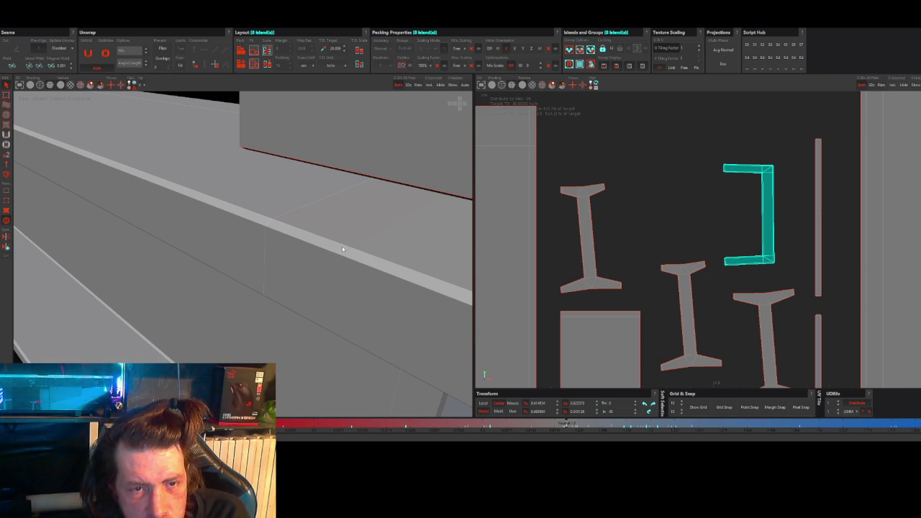
scroll(321, 247, "down", 3)
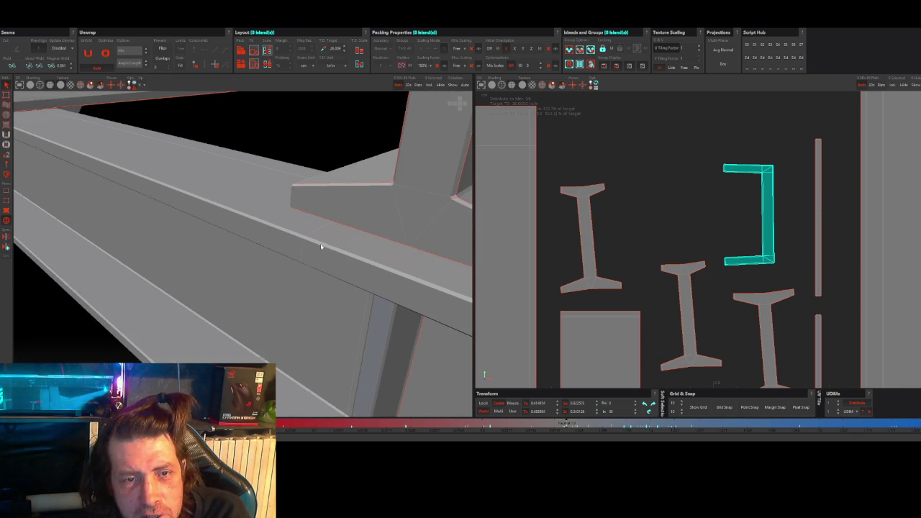
scroll(321, 247, "down", 1)
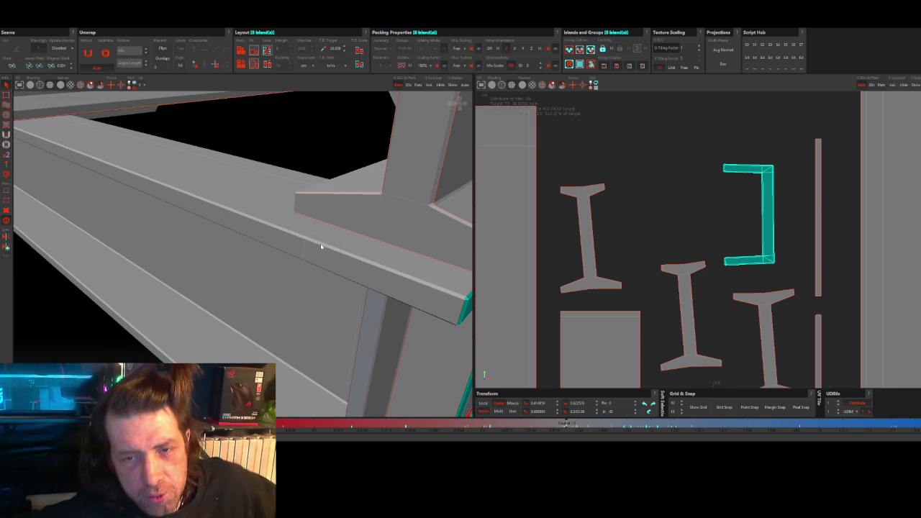
scroll(335, 264, "down", 1)
mouse_move(335, 263)
middle_mouse_down()
mouse_move(329, 237)
mouse_move(343, 245)
middle_mouse_up()
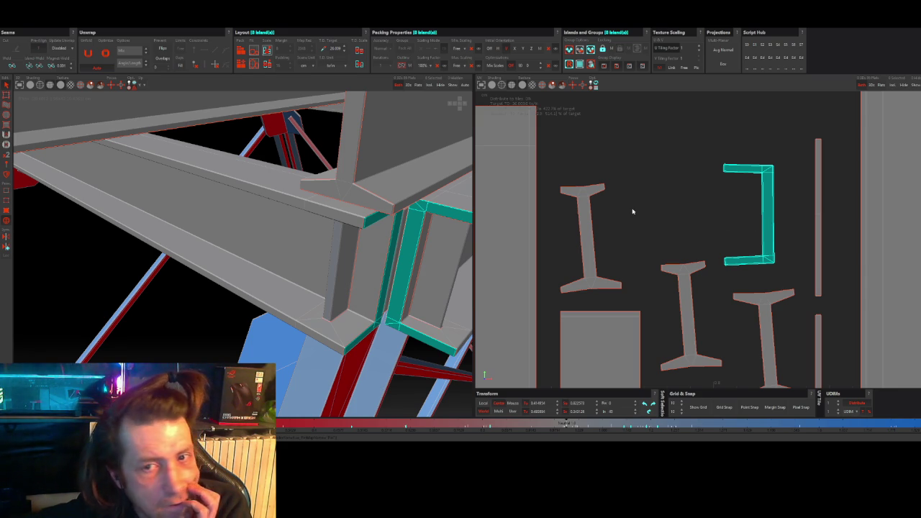
Step: Zoom the UV layout, pan to the cyan islands, and pull back to the whole frame
scroll(632, 210, "down", 4)
scroll(634, 212, "down", 1)
scroll(633, 212, "up", 2)
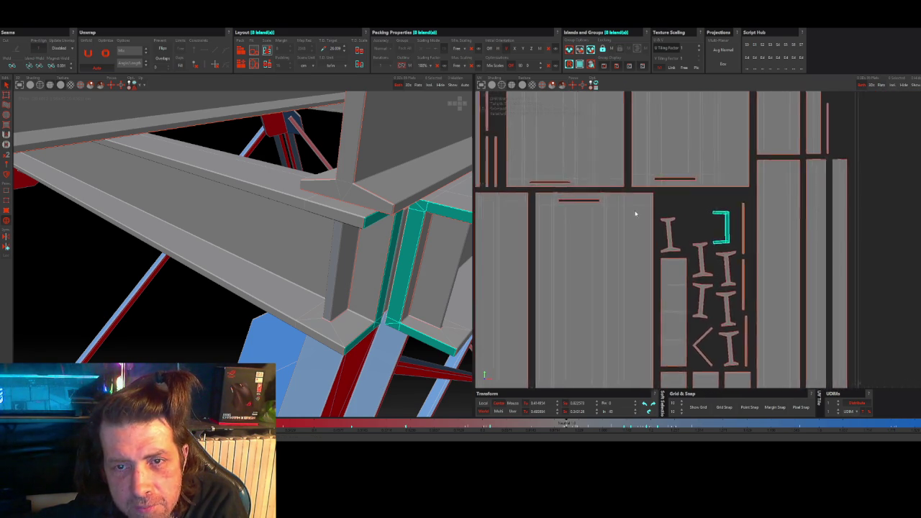
scroll(634, 212, "up", 2)
scroll(633, 212, "up", 1)
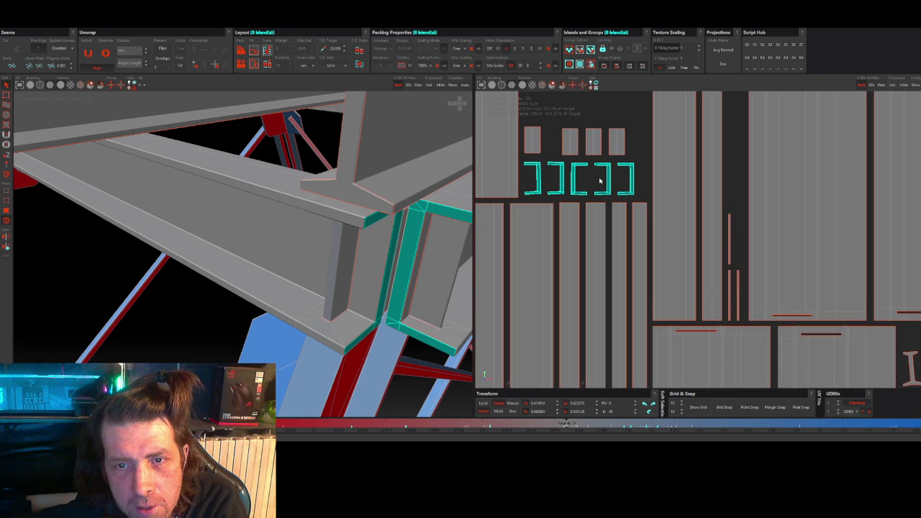
scroll(592, 167, "down", 2)
mouse_move(560, 144)
middle_mouse_down()
mouse_move(660, 238)
mouse_move(642, 213)
middle_mouse_up()
scroll(377, 205, "down", 5)
middle_click_drag(339, 205, 334, 211)
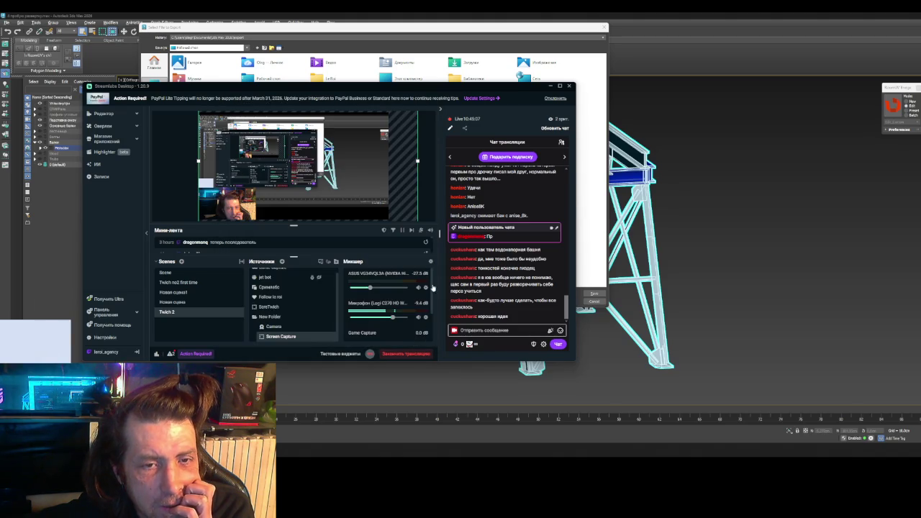
Step: Browse the export window to Desktop > My First Work > task 1 > Water Tank subfolder
left_click(552, 86)
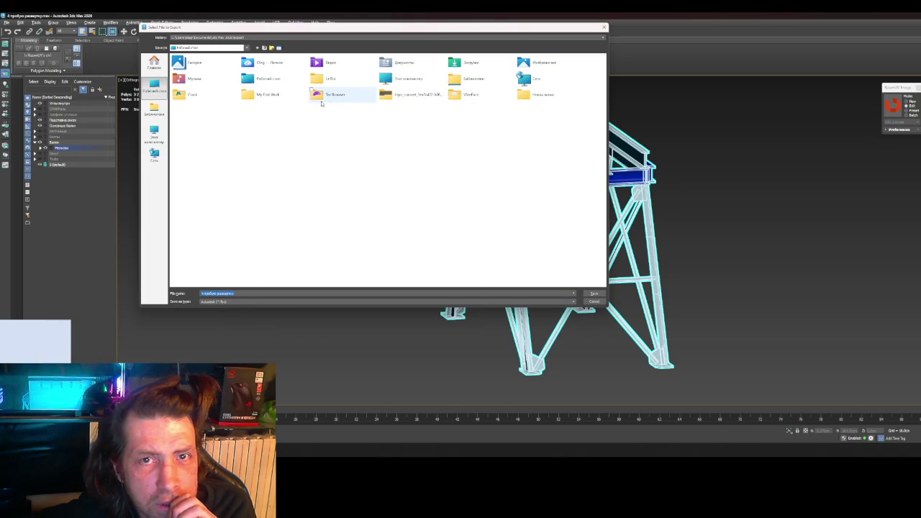
left_click(154, 109)
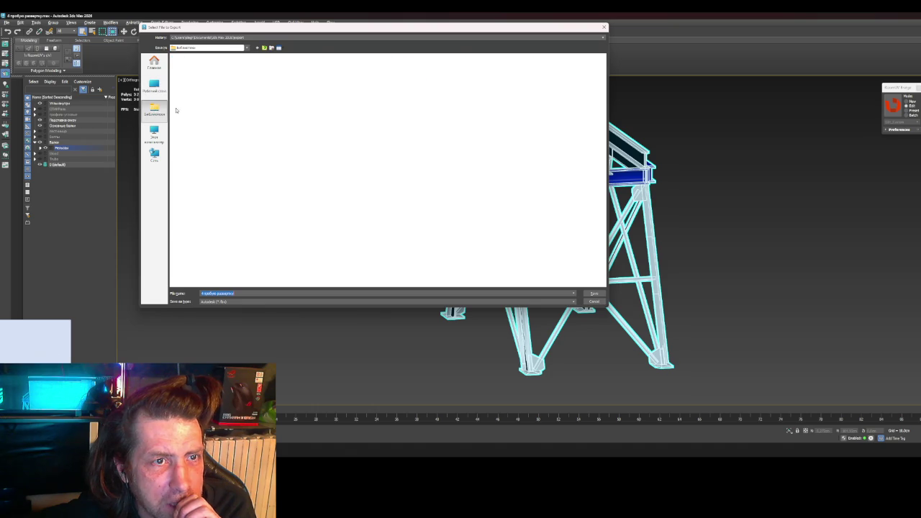
left_click(159, 87)
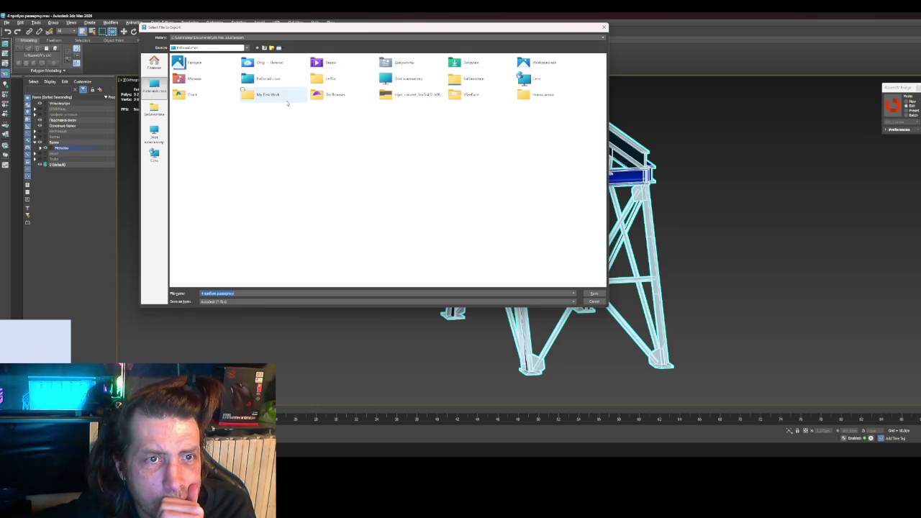
double_click(274, 98)
double_click(185, 63)
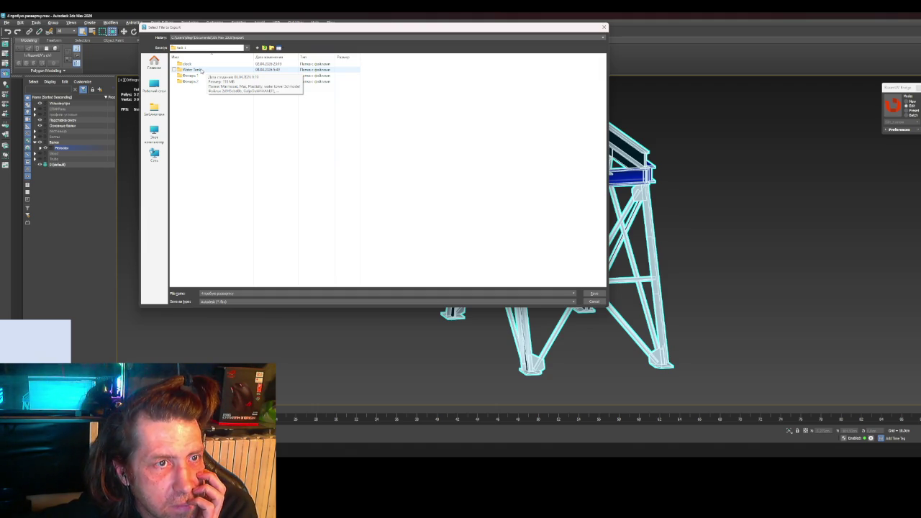
double_click(201, 69)
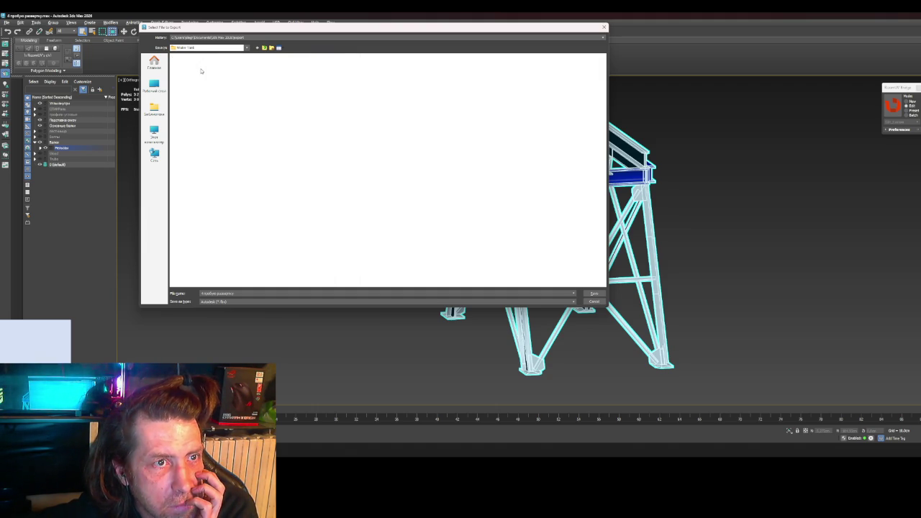
double_click(195, 64)
Step: Export as FBX over the existing file with default options, then show the desktop
double_click(194, 65)
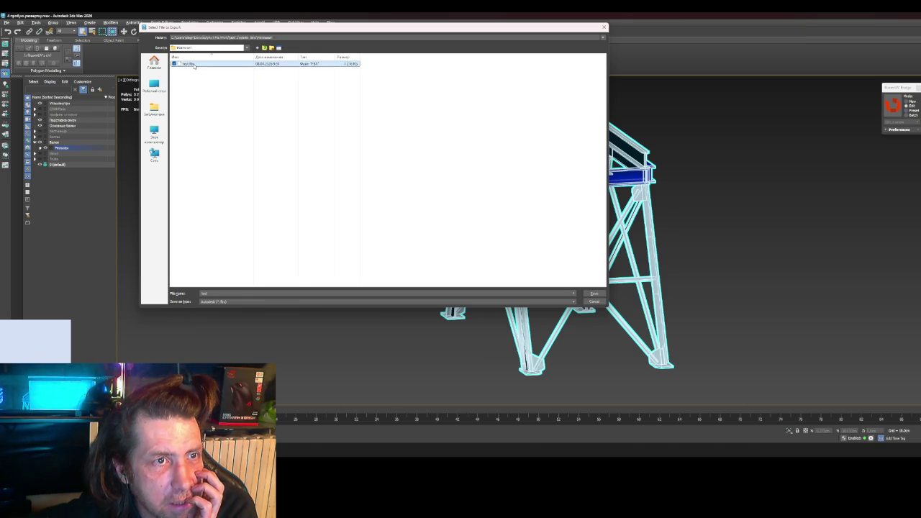
left_click(563, 236)
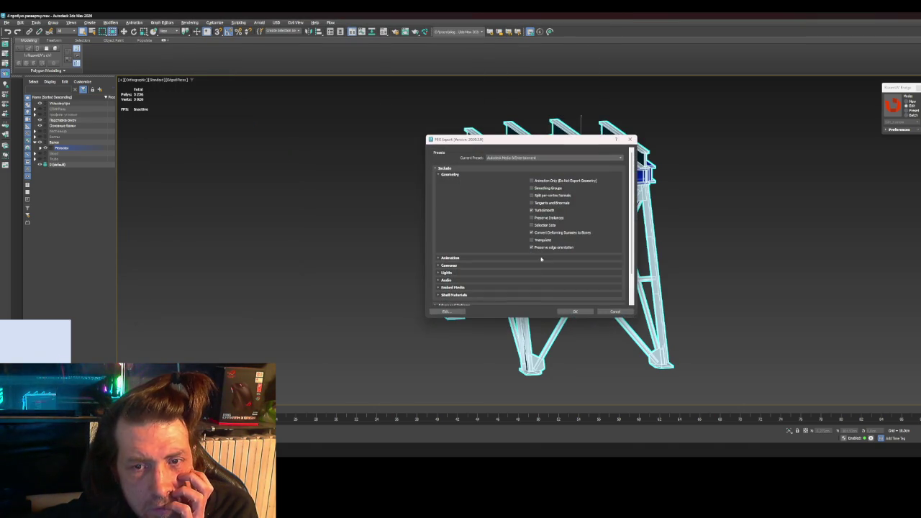
left_click(565, 311)
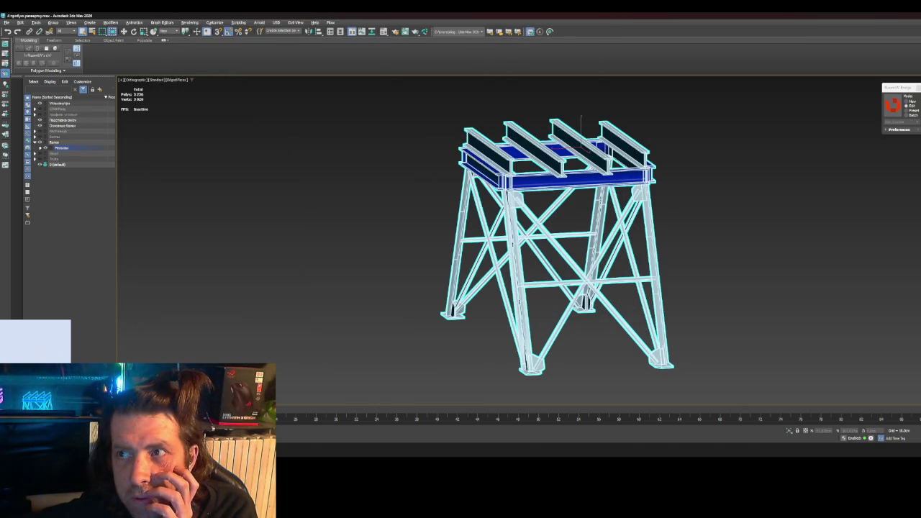
key("super+d")
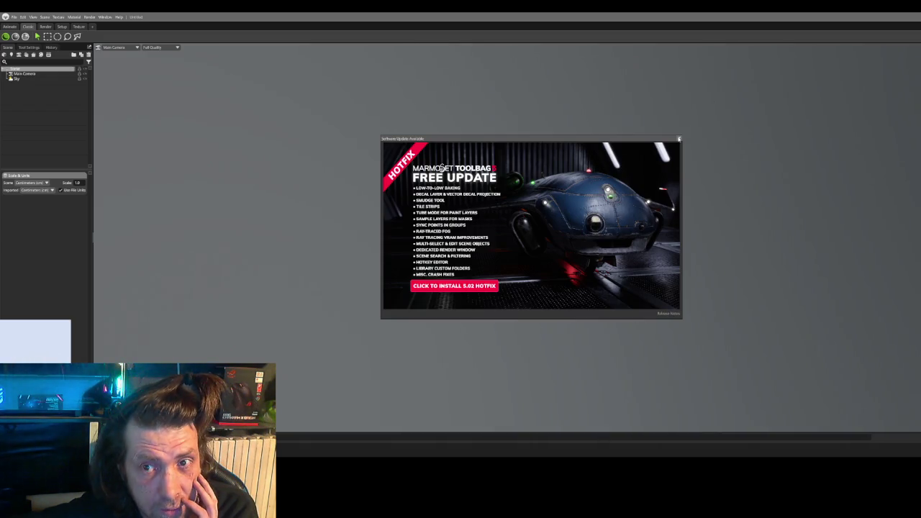
Step: Dismiss the update notice and load the exported tower FBX into Marmoset Toolbag
left_click(343, 56)
key("ctrl+o")
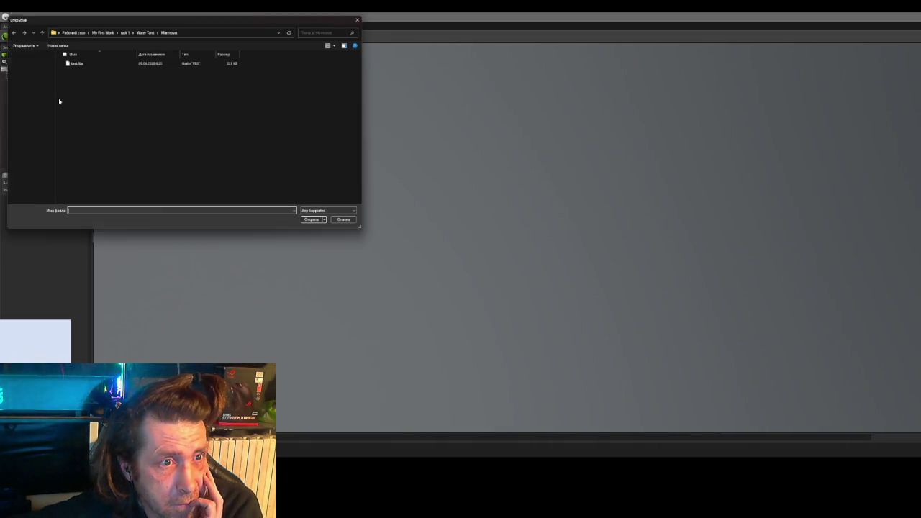
double_click(75, 61)
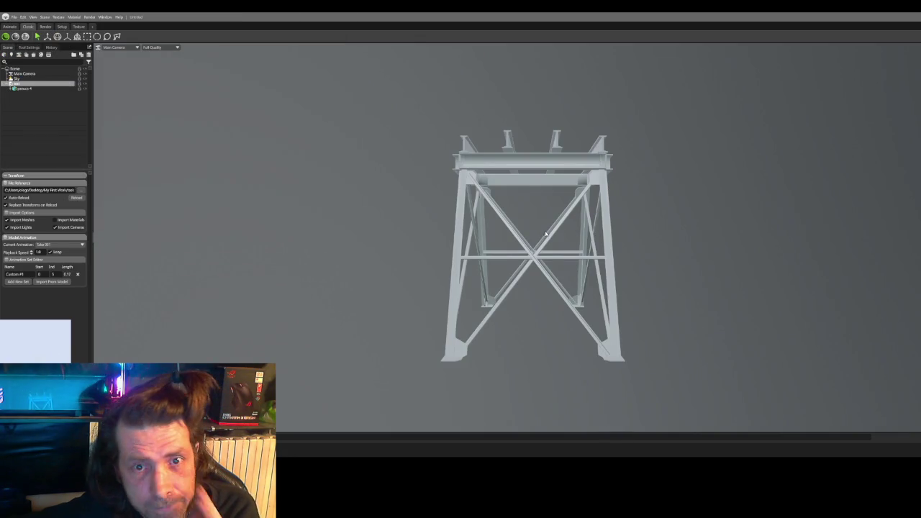
Step: Orbit the tower and rotate the sky lighting across the beams, then return to 3ds Max
mouse_move(545, 234)
left_mouse_down()
mouse_move(541, 206)
mouse_move(486, 210)
mouse_move(451, 236)
mouse_move(469, 210)
mouse_move(528, 205)
mouse_move(540, 223)
mouse_move(689, 249)
mouse_move(912, 276)
mouse_move(354, 274)
mouse_move(415, 311)
mouse_move(422, 261)
mouse_move(377, 261)
mouse_move(611, 274)
mouse_move(363, 303)
mouse_move(358, 271)
mouse_move(415, 281)
mouse_move(403, 305)
mouse_move(432, 315)
mouse_move(555, 326)
mouse_move(343, 345)
mouse_move(281, 308)
mouse_move(526, 331)
mouse_move(345, 293)
mouse_move(645, 307)
mouse_move(625, 307)
left_mouse_up()
scroll(528, 205, "up", 5)
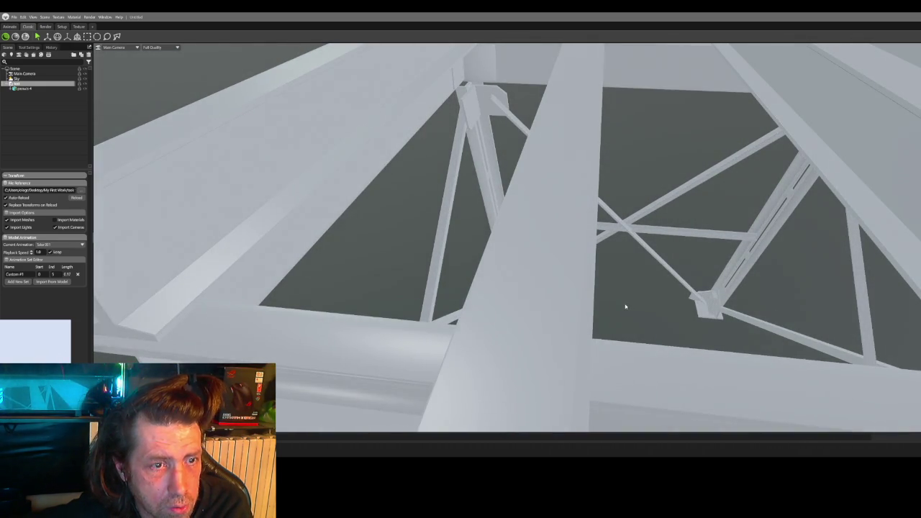
scroll(626, 306, "down", 5)
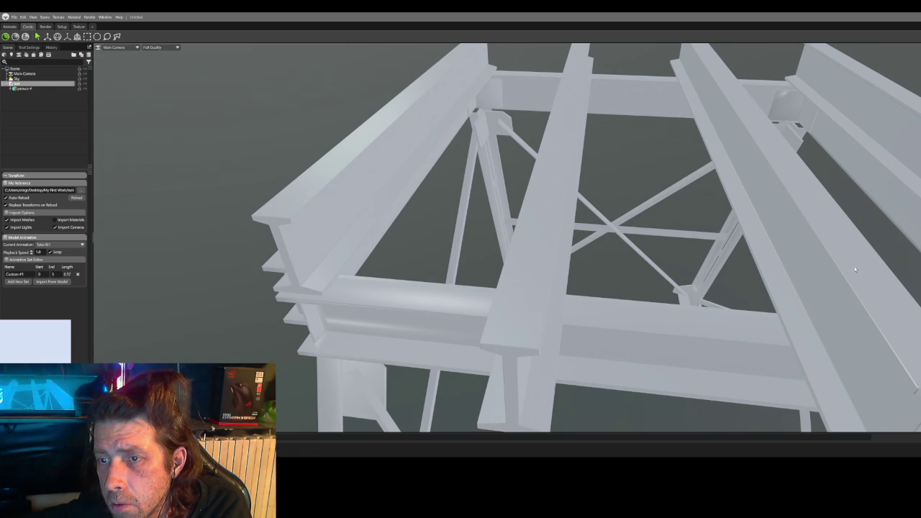
mouse_move(719, 310)
left_mouse_down("shift")
mouse_move(747, 312)
mouse_move(702, 289)
mouse_move(686, 267)
left_mouse_up("shift")
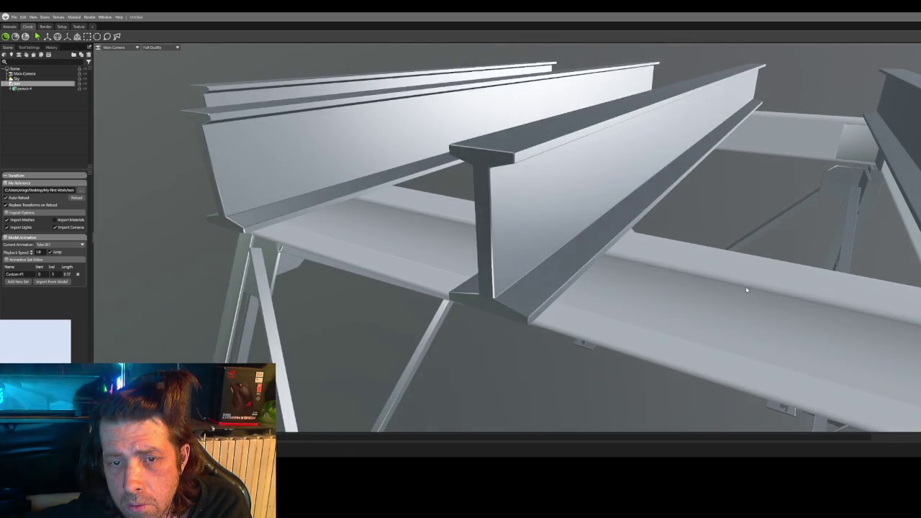
scroll(686, 267, "down", 5)
mouse_move(686, 267)
left_mouse_down()
mouse_move(631, 269)
mouse_move(799, 303)
mouse_move(709, 230)
mouse_move(699, 197)
mouse_move(612, 196)
mouse_move(605, 215)
mouse_move(744, 221)
mouse_move(788, 220)
mouse_move(851, 202)
mouse_move(804, 228)
mouse_move(609, 238)
mouse_move(686, 233)
left_mouse_up()
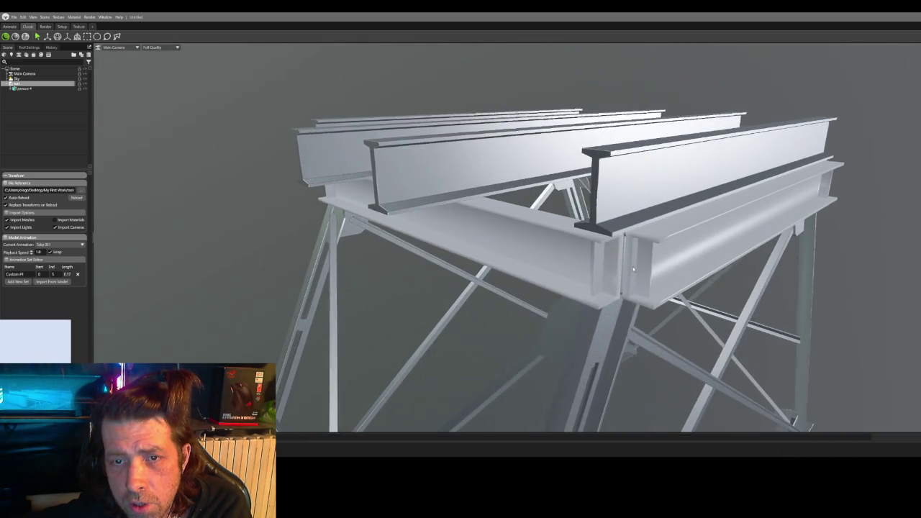
right_click_drag(686, 233, 728, 238, "shift")
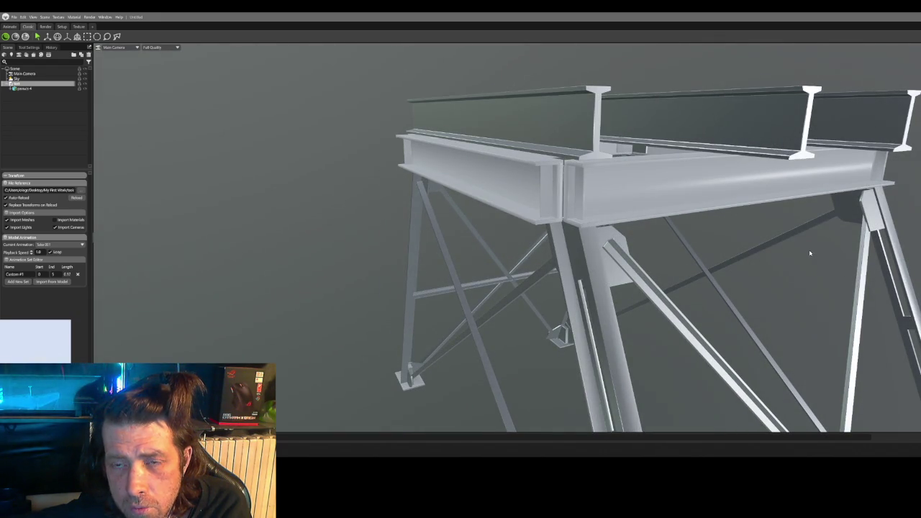
key("alt+Tab")
key("alt+Tab")
Step: Convert the selected truss to Editable Poly and select the front beam as an element
left_click(555, 182)
scroll(537, 182, "up", 2)
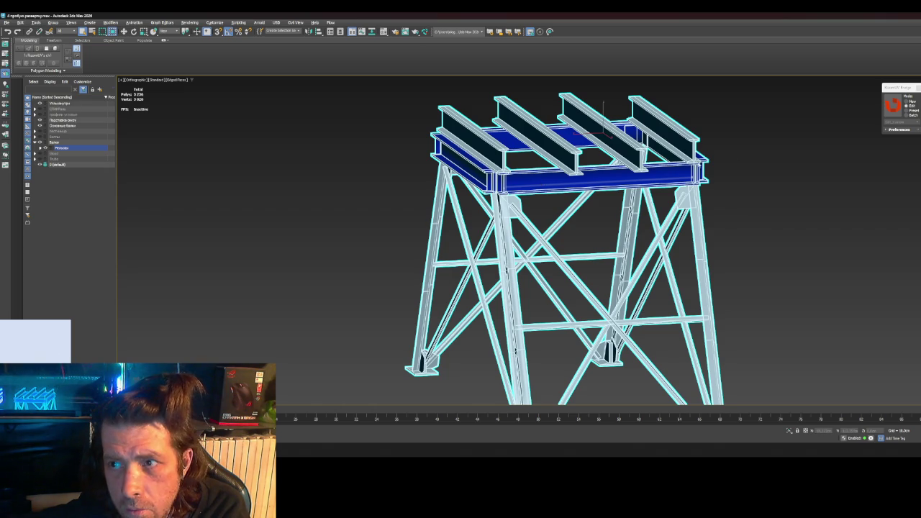
right_click(610, 173)
left_click(684, 249)
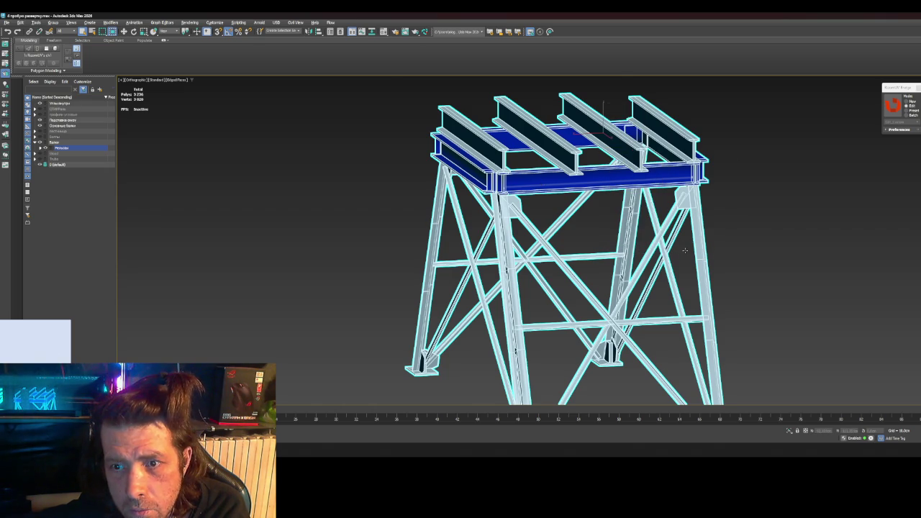
key("5")
left_click(541, 179)
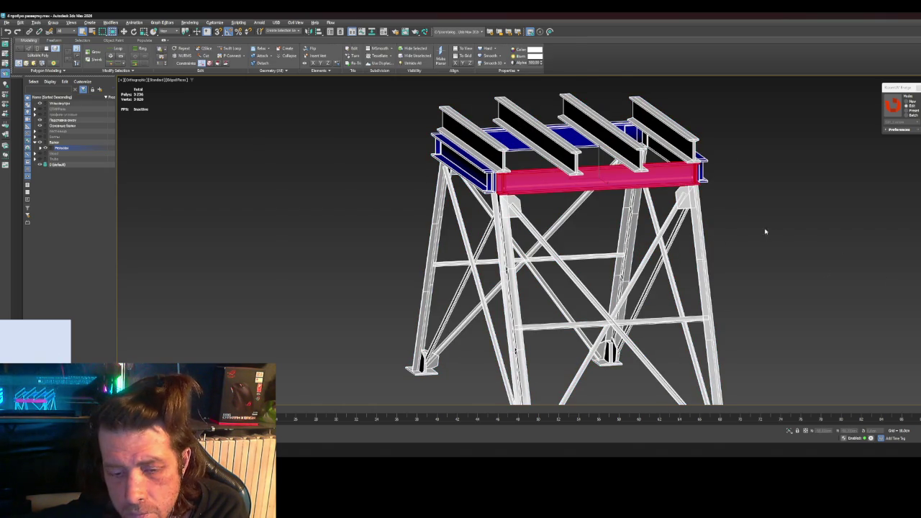
Step: In Polygon mode, frame the top deck and select the front face of the beam
key("4")
key("ctrl+a")
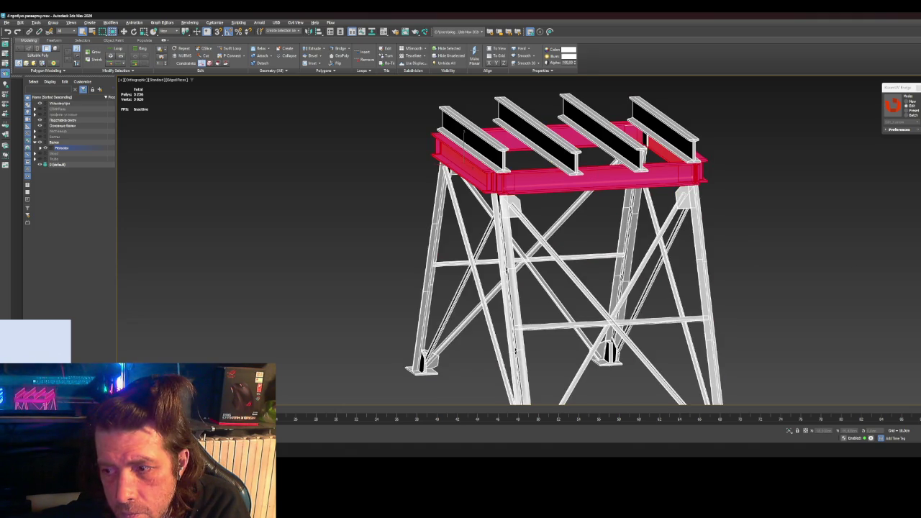
key("z")
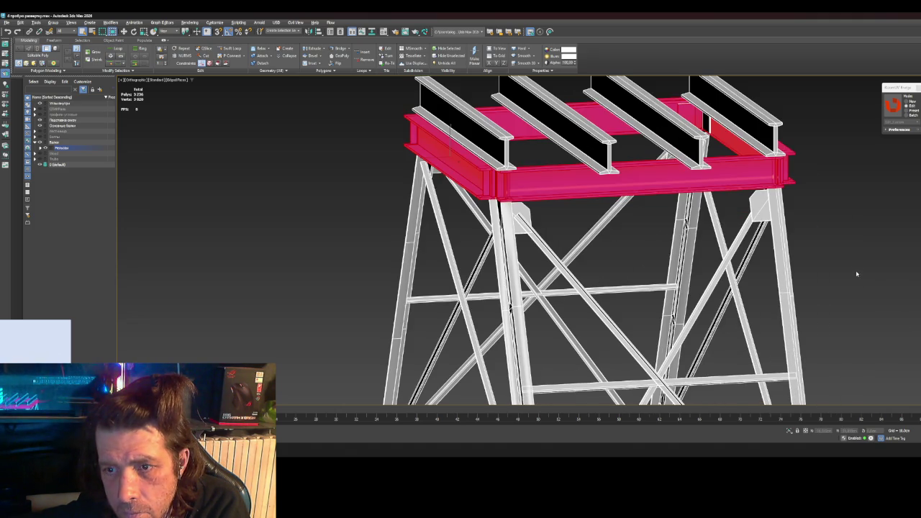
key("ctrl+a")
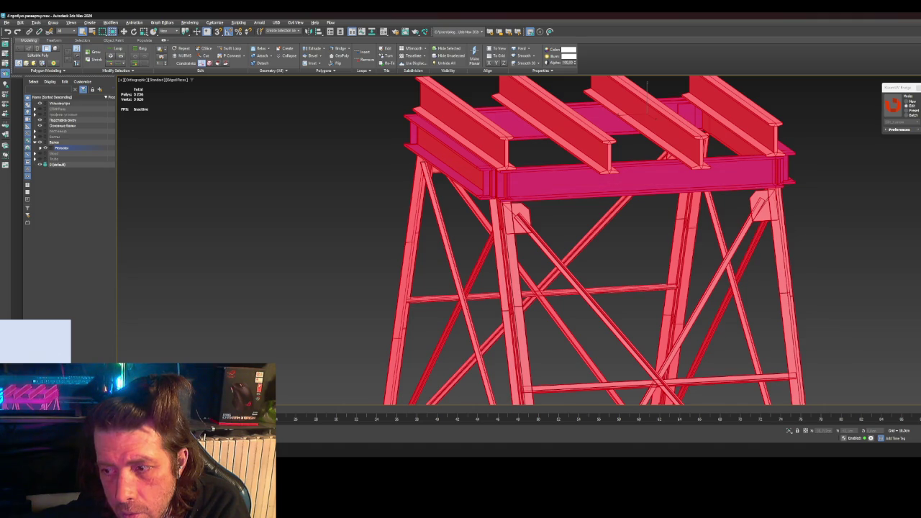
key("ctrl+z")
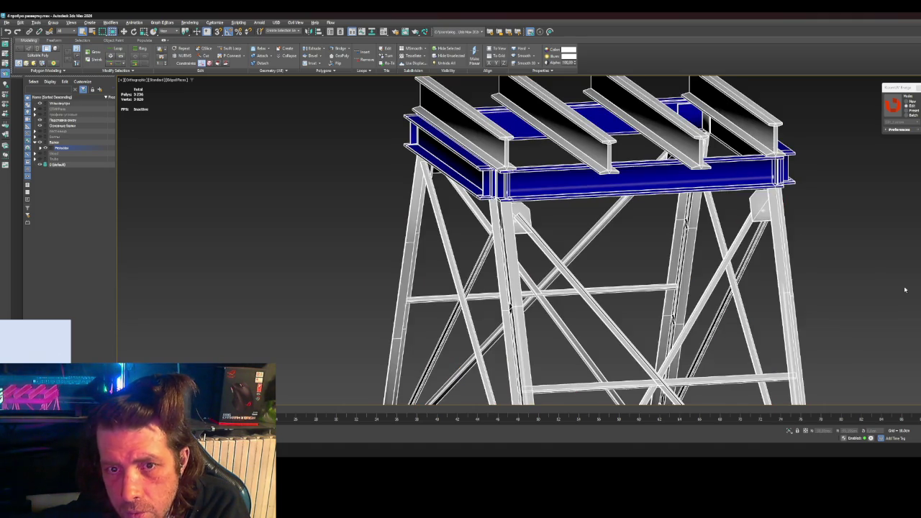
scroll(558, 202, "up", 3)
scroll(557, 203, "up", 2)
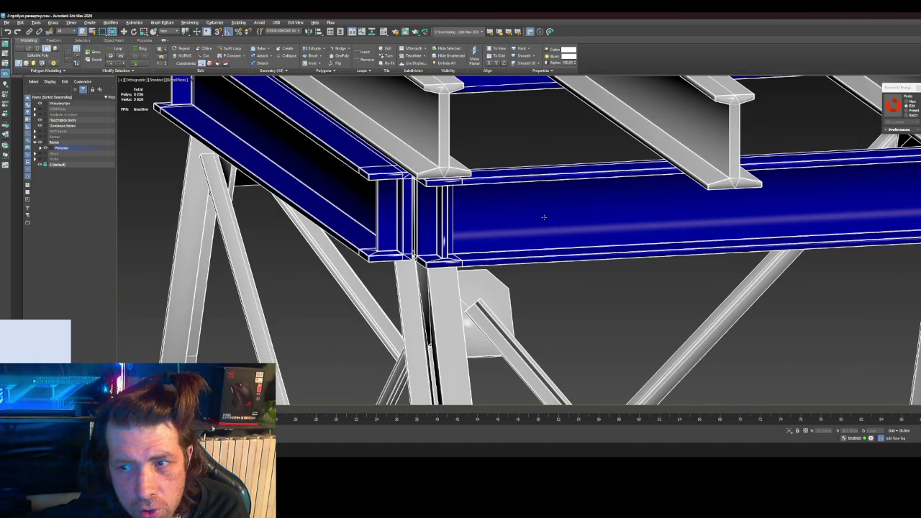
scroll(543, 216, "down", 2)
left_click(543, 217)
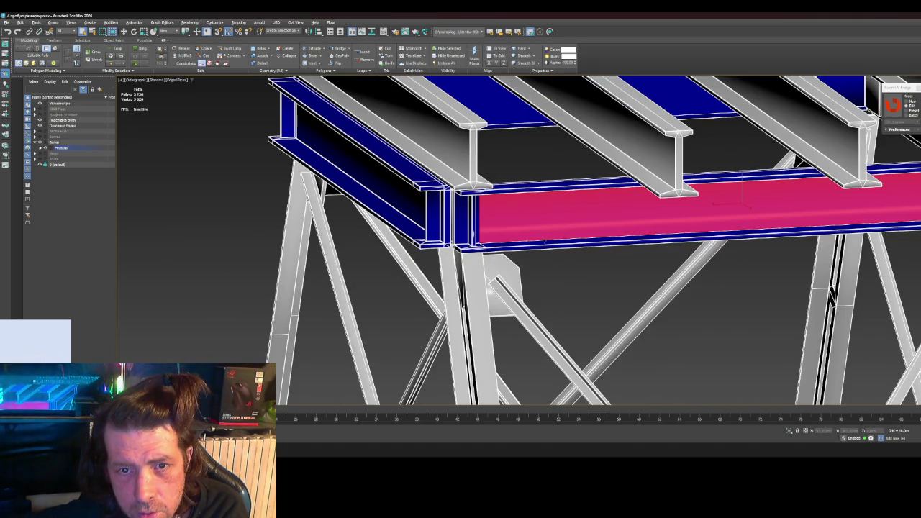
Step: Orbit to see the face edge-on and add the left edge segment to the selection
mouse_move(578, 266)
middle_mouse_down("alt")
mouse_move(528, 262)
mouse_move(519, 200)
mouse_move(531, 260)
middle_mouse_up("alt")
scroll(519, 200, "up", 3)
scroll(519, 200, "up", 2)
scroll(518, 200, "down", 2)
scroll(531, 261, "up", 5)
middle_click_drag(682, 255, 673, 249, "alt")
scroll(677, 252, "down", 3)
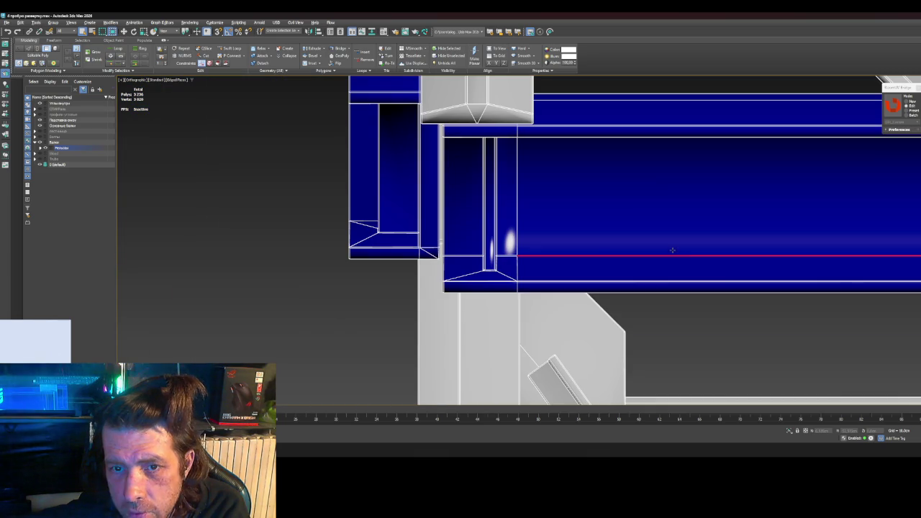
scroll(539, 255, "up", 3)
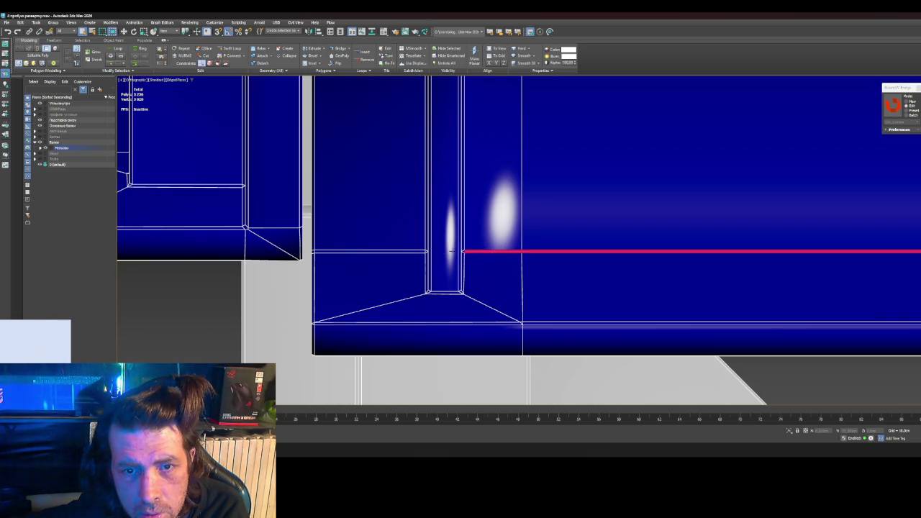
left_click(370, 251, "ctrl")
Step: Orbit to a close-up of the column–beam junction and a high view along the flanges
middle_click_drag(507, 274, 527, 270, "alt")
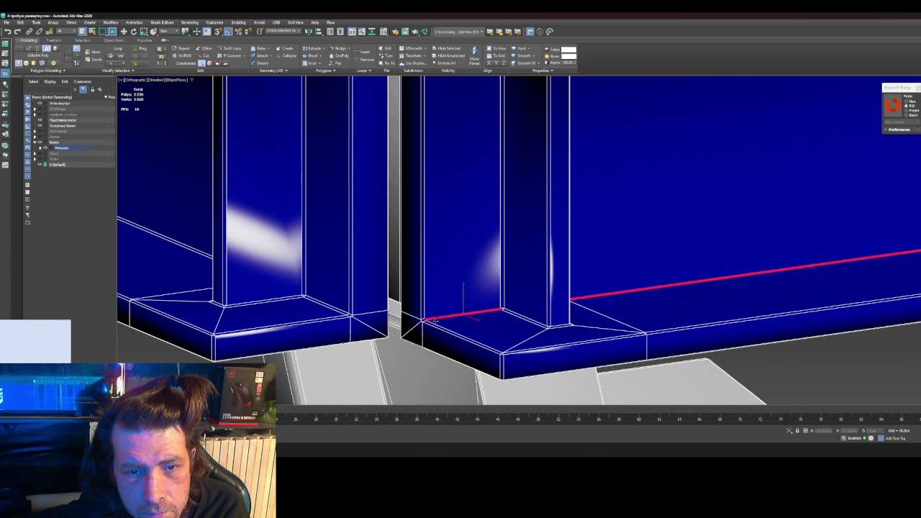
scroll(432, 321, "up", 3)
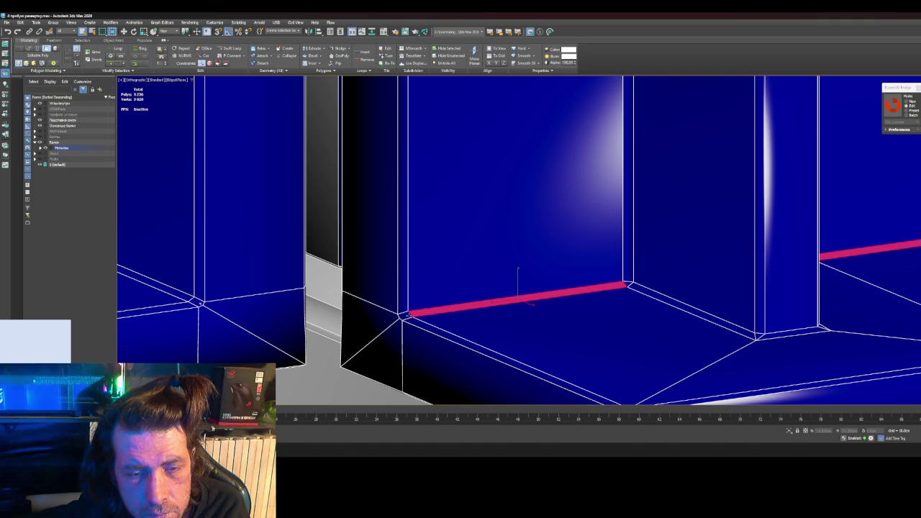
scroll(627, 285, "down", 2)
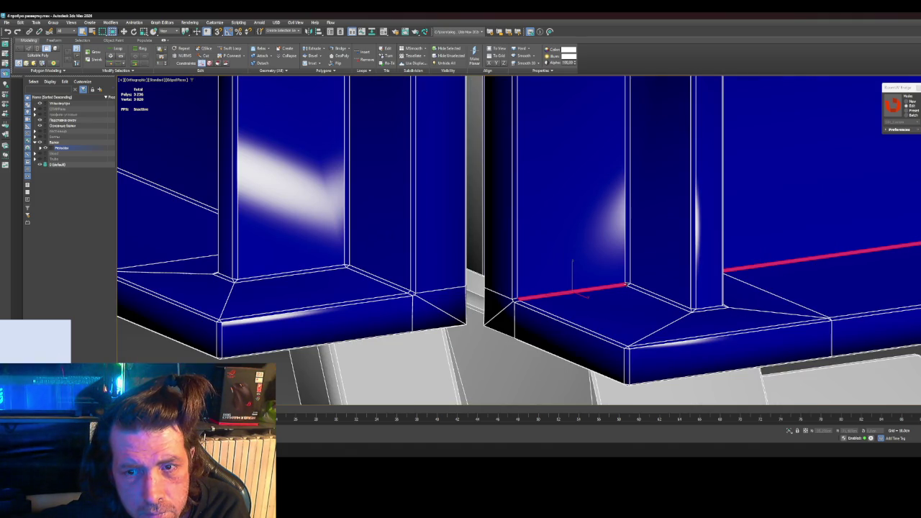
scroll(700, 297, "down", 2)
mouse_move(701, 297)
middle_mouse_down("alt")
mouse_move(743, 290)
mouse_move(338, 292)
mouse_move(686, 255)
mouse_move(572, 232)
middle_mouse_up("alt")
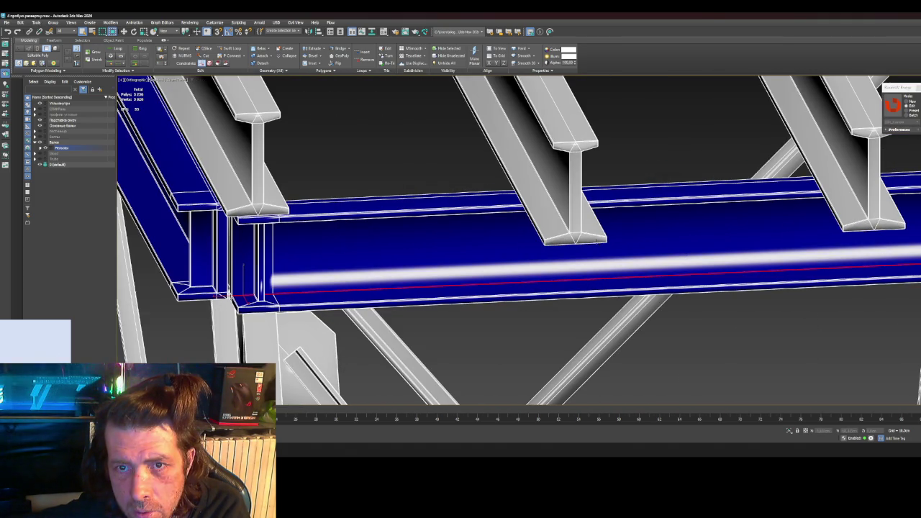
scroll(573, 232, "up", 3)
scroll(581, 236, "up", 1)
scroll(581, 230, "up", 2)
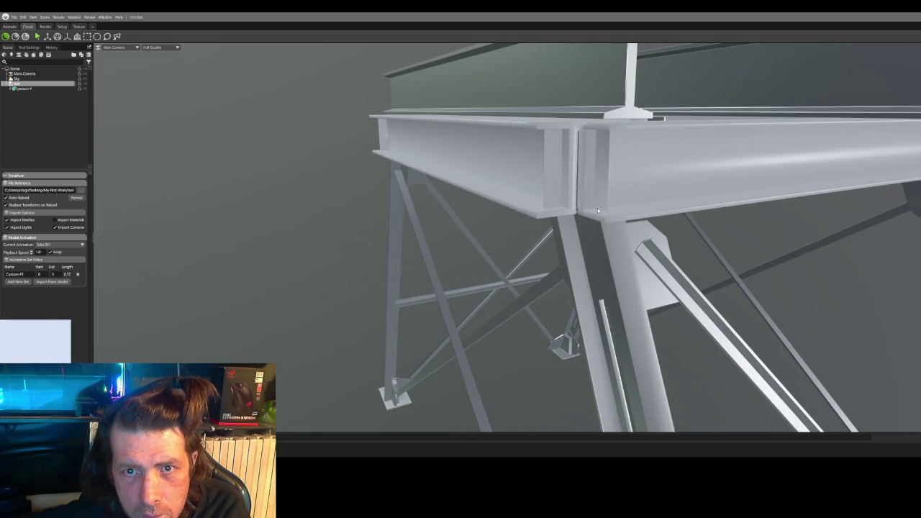
mouse_move(598, 208)
left_mouse_down()
mouse_move(589, 204)
mouse_move(501, 301)
mouse_move(636, 308)
mouse_move(614, 282)
mouse_move(593, 278)
left_mouse_up()
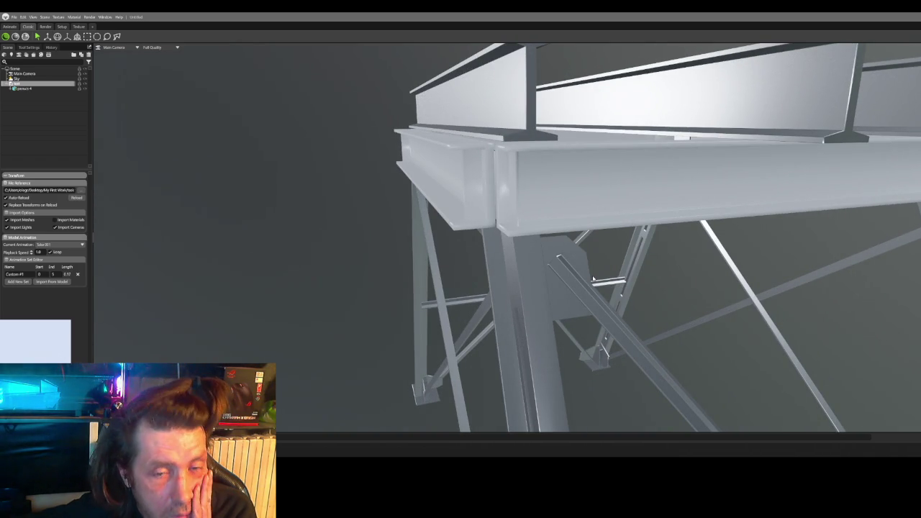
Step: Orbit to elevated and low side views of the tower's beam structure
scroll(547, 251, "up", 3)
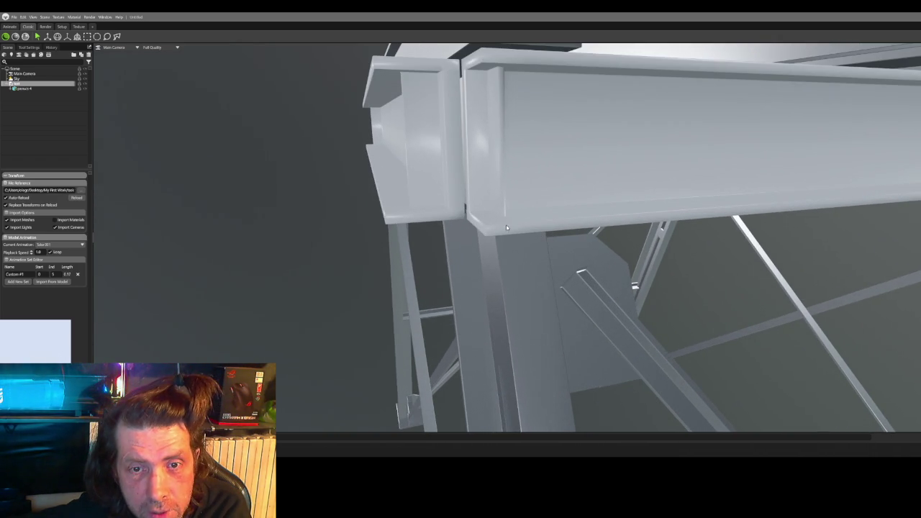
scroll(525, 236, "down", 3)
scroll(525, 236, "down", 3)
mouse_move(525, 236)
left_mouse_down()
mouse_move(593, 266)
mouse_move(531, 270)
mouse_move(504, 257)
mouse_move(490, 288)
mouse_move(500, 264)
mouse_move(669, 267)
mouse_move(704, 280)
mouse_move(888, 289)
mouse_move(580, 293)
mouse_move(860, 302)
left_mouse_up()
scroll(757, 283, "down", 5)
mouse_move(758, 283)
left_mouse_down()
mouse_move(593, 243)
mouse_move(641, 269)
mouse_move(664, 311)
mouse_move(883, 308)
left_mouse_up()
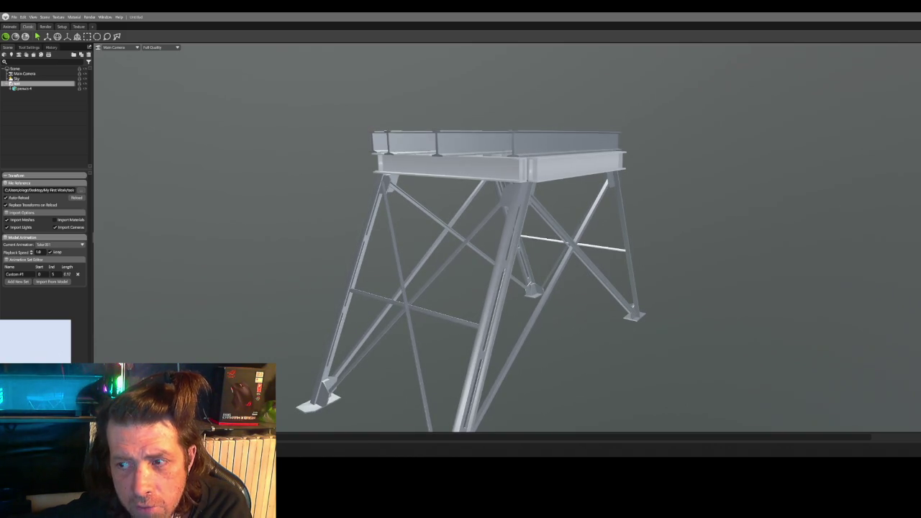
scroll(546, 245, "up", 2)
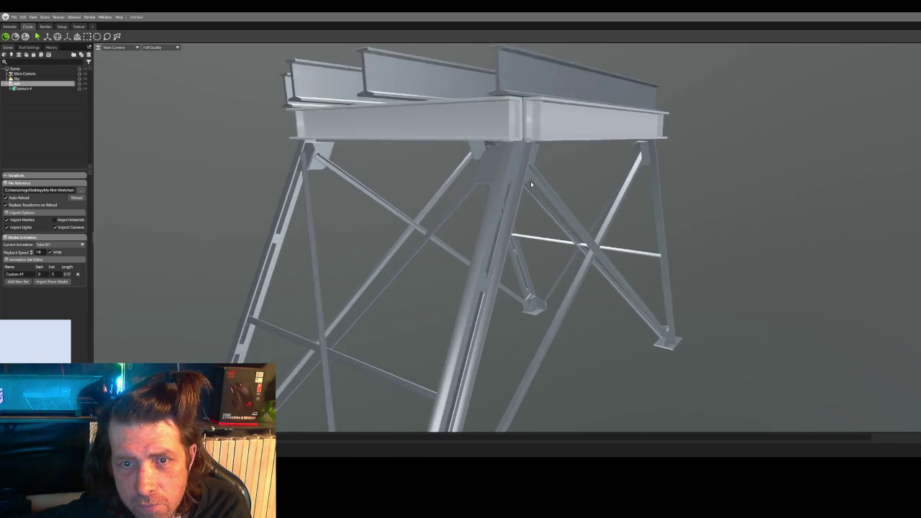
scroll(549, 246, "up", 2)
scroll(552, 247, "up", 2)
scroll(557, 248, "up", 2)
Step: Orbit above the deck and below to inspect one I-beam from several angles
left_click_drag(557, 248, 544, 193)
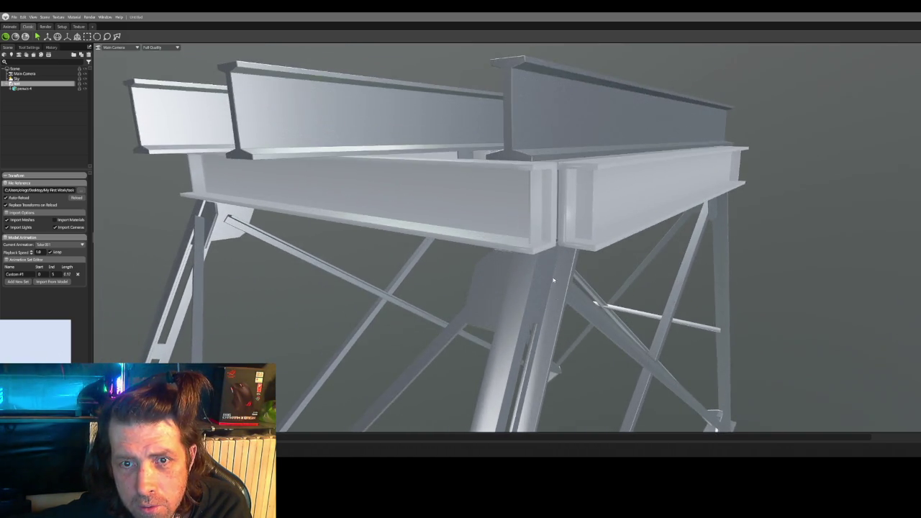
scroll(544, 194, "up", 3)
scroll(480, 285, "up", 3)
mouse_move(481, 285)
left_mouse_down()
mouse_move(472, 323)
mouse_move(514, 236)
mouse_move(575, 264)
mouse_move(503, 309)
mouse_move(500, 273)
mouse_move(517, 229)
left_mouse_up()
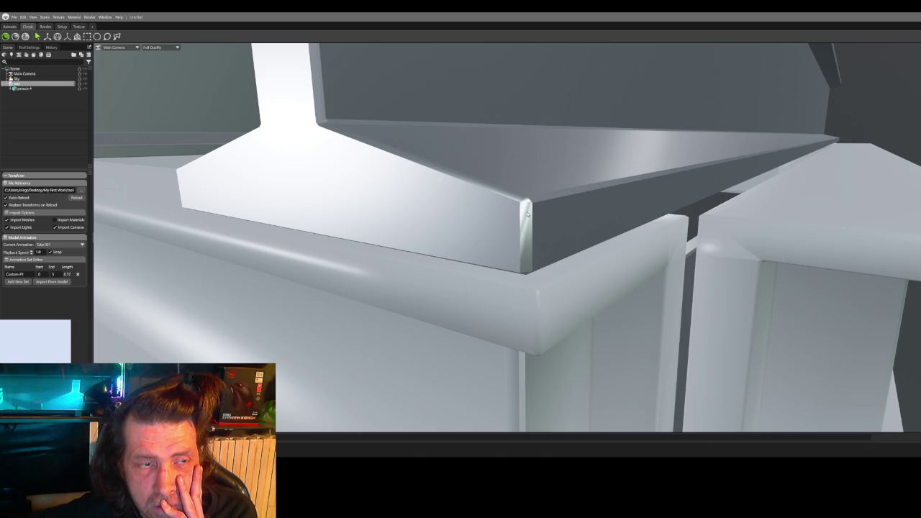
scroll(527, 213, "down", 3)
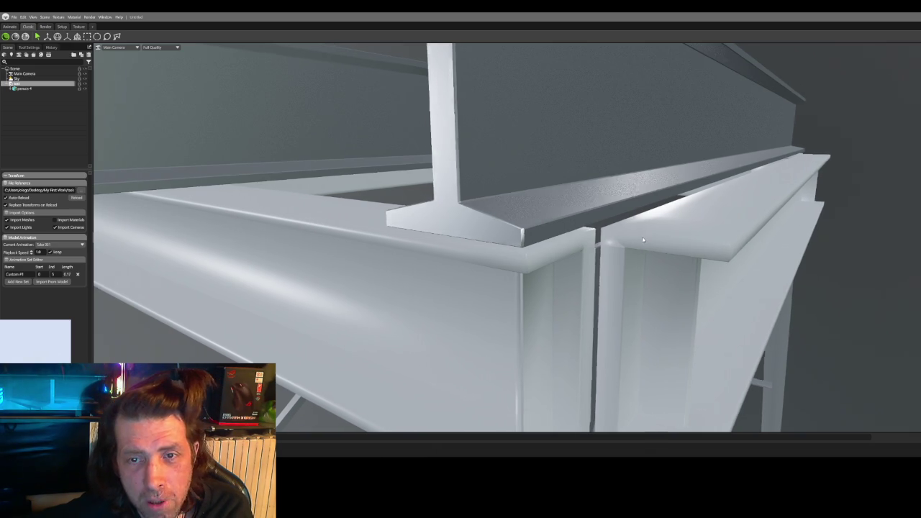
left_click_drag(646, 237, 566, 234)
Step: Select the child mesh and quit Marmoset Toolbag, dismissing the save window
left_click(627, 226)
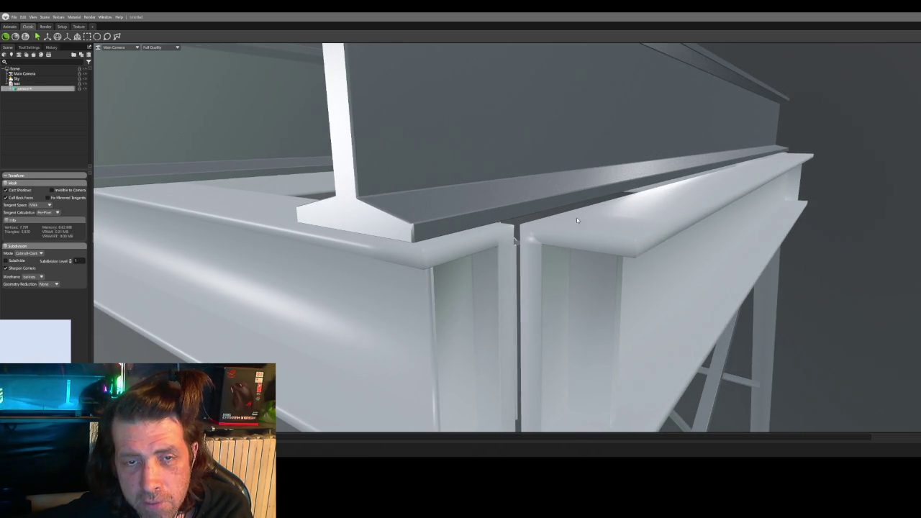
key("ctrl+q")
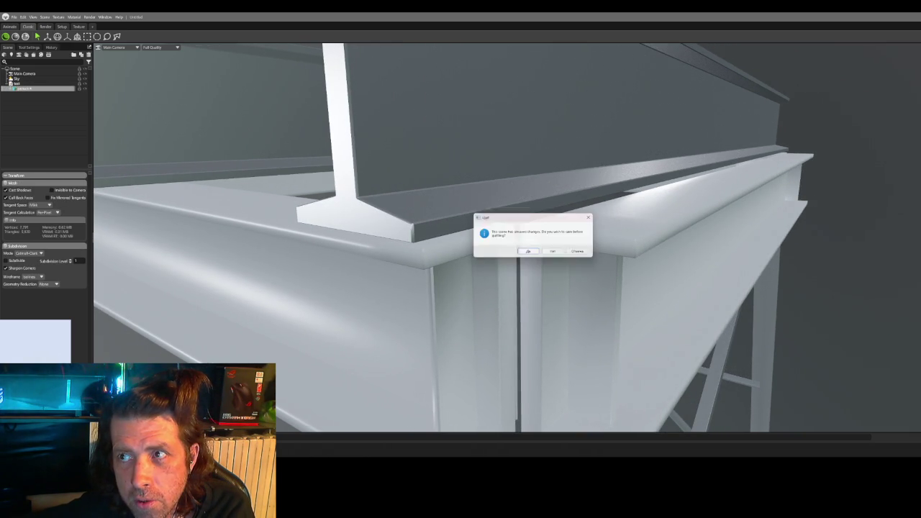
left_click(533, 253)
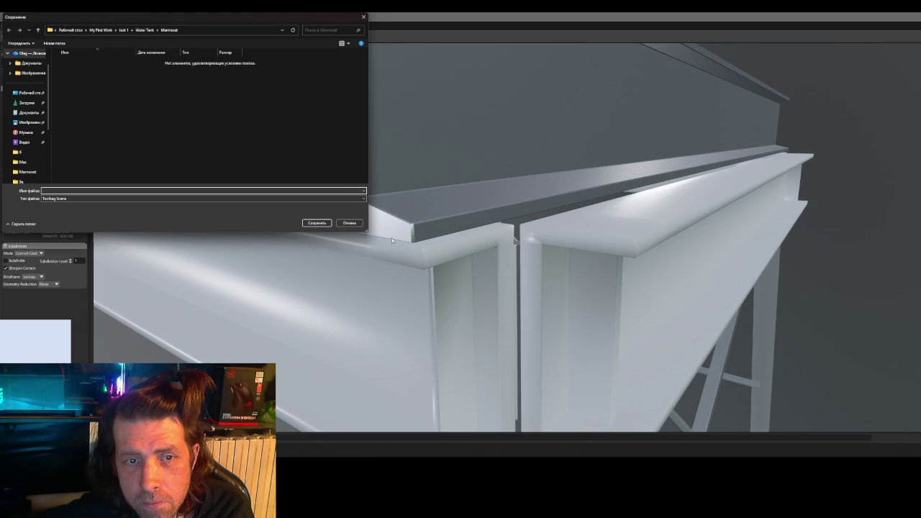
left_click(350, 224)
scroll(659, 129, "down", 3)
scroll(597, 159, "down", 3)
scroll(540, 188, "down", 3)
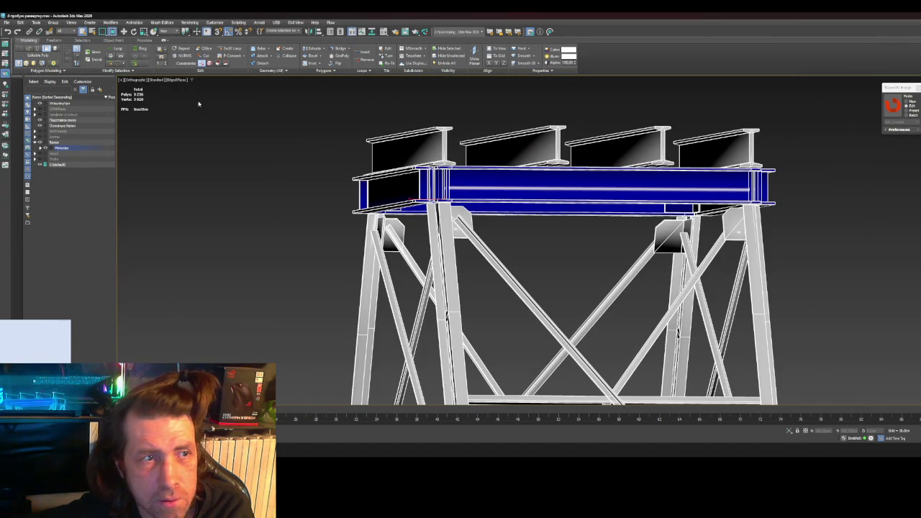
Step: Open the scene '4 пробую развертку' without saving, inspect the beam joints and clear the selection
left_click(6, 23)
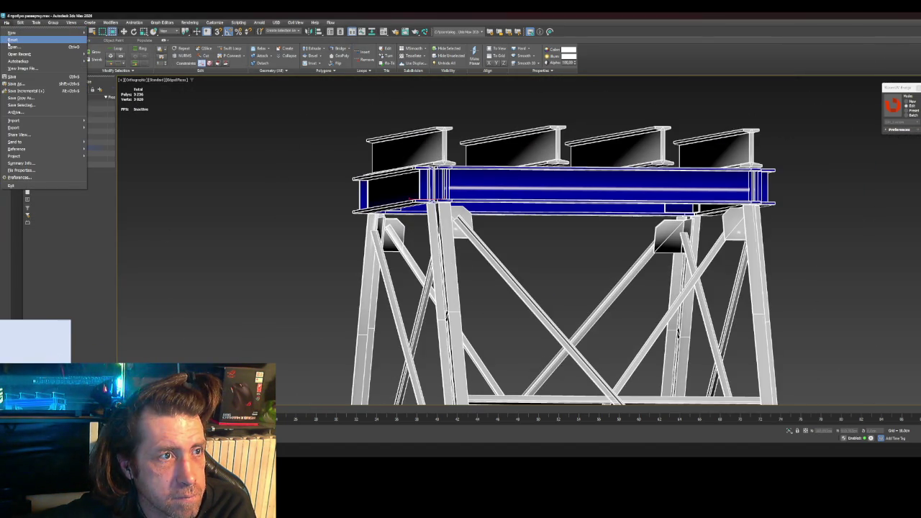
left_click(70, 48)
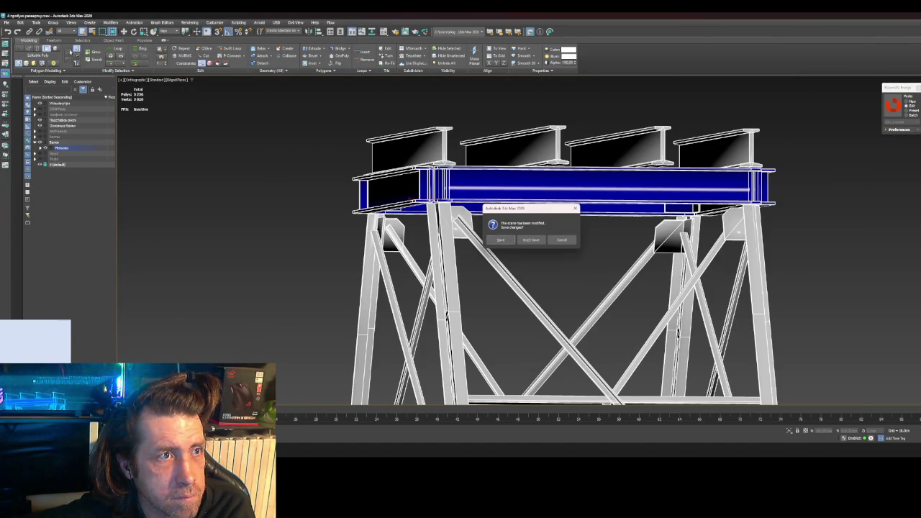
left_click(531, 240)
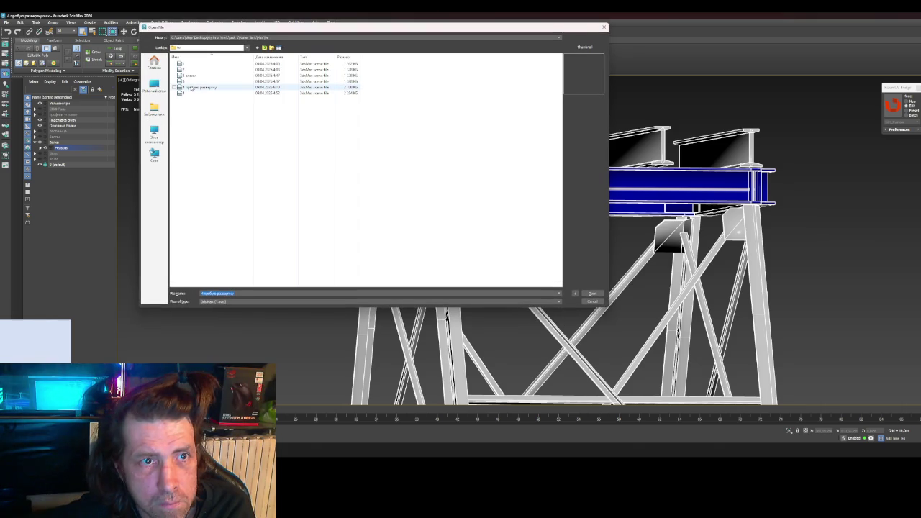
double_click(191, 88)
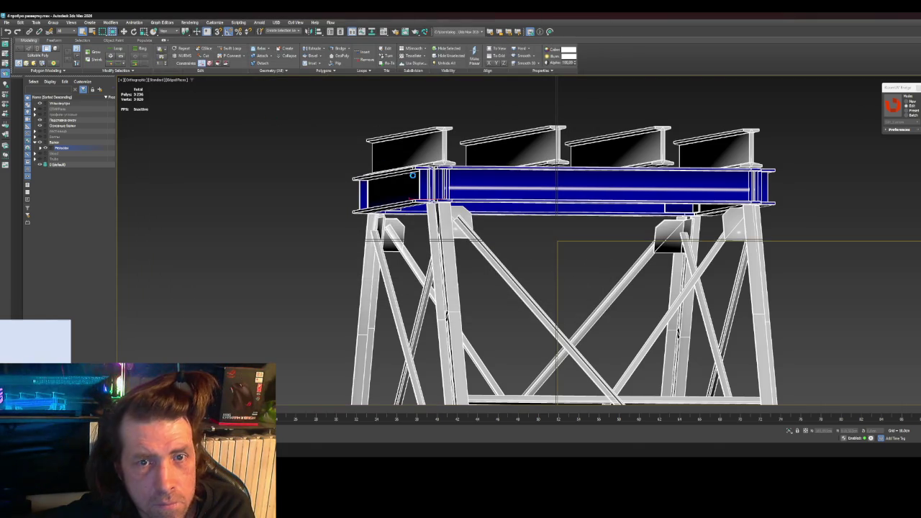
mouse_move(423, 179)
middle_mouse_down("alt")
mouse_move(504, 216)
mouse_move(561, 187)
middle_mouse_up("alt")
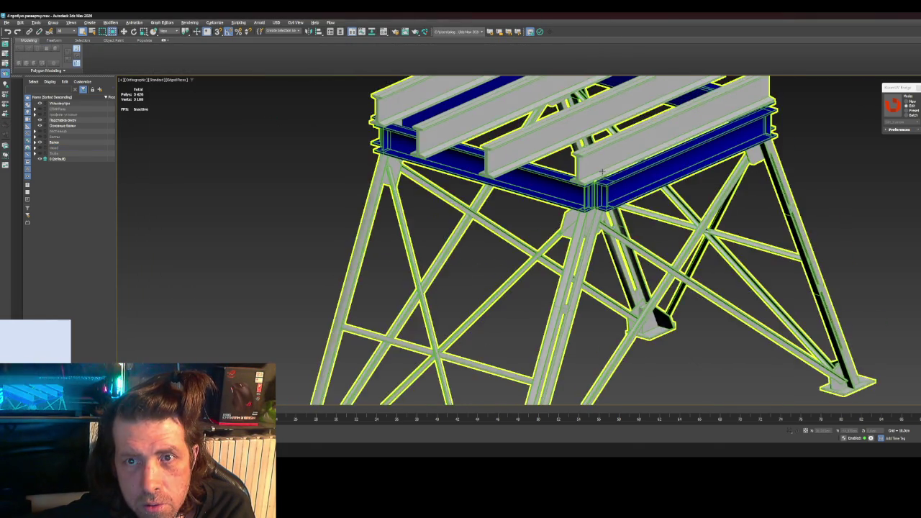
scroll(587, 182, "up", 5)
scroll(587, 182, "up", 3)
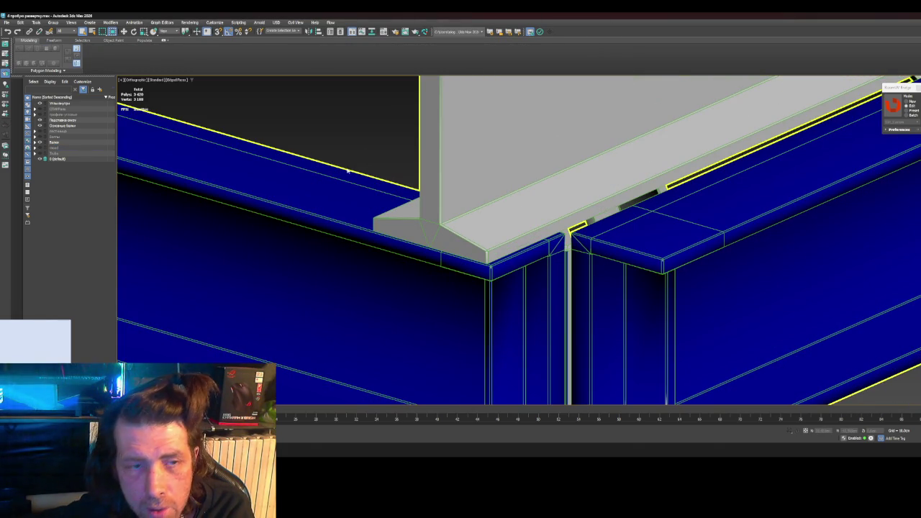
key("ctrl+d")
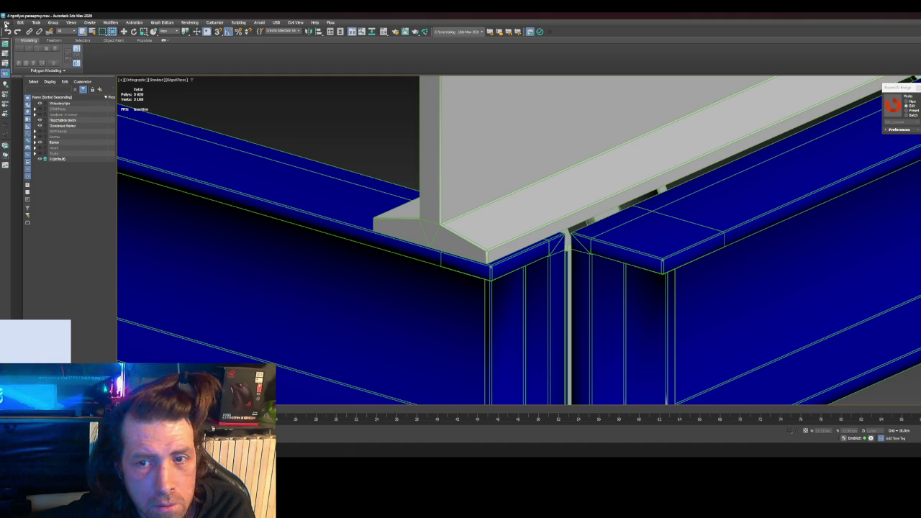
Step: Load the full water tower scene from the recent files and select the cross-bracing
left_click(7, 22)
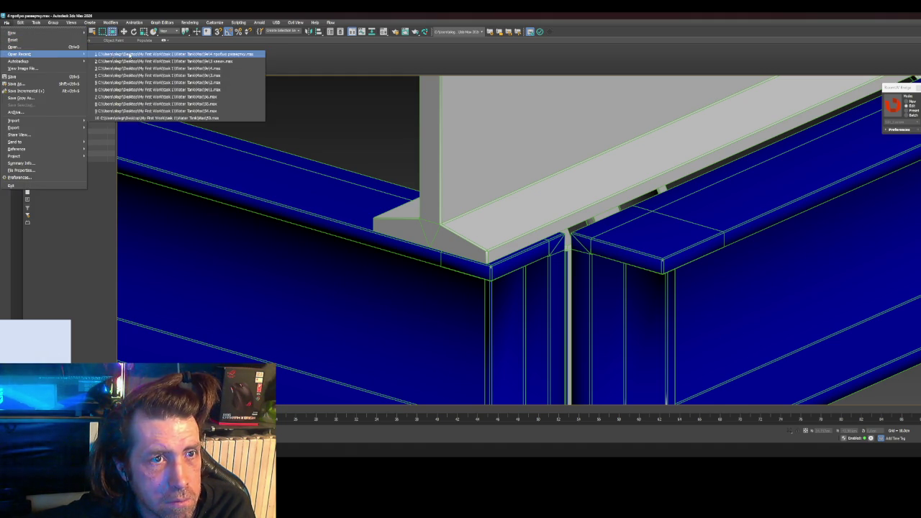
left_click(109, 55)
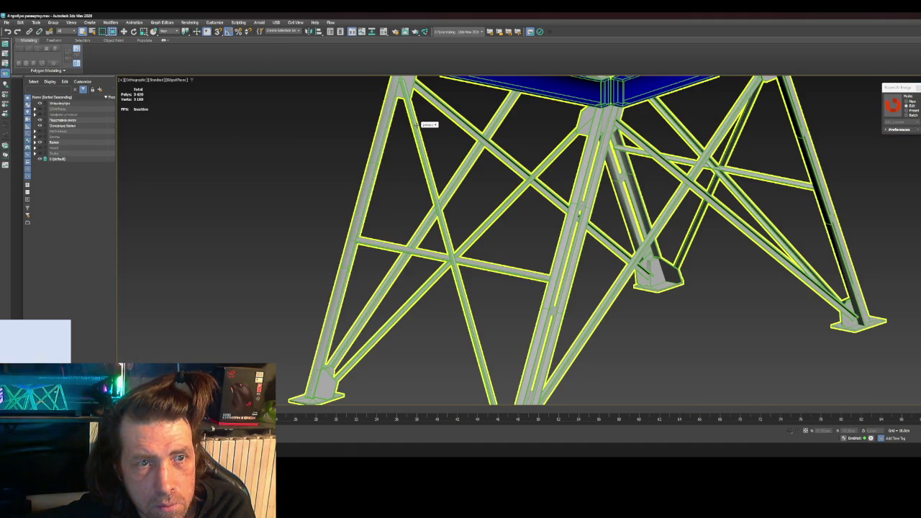
scroll(429, 124, "up", 5)
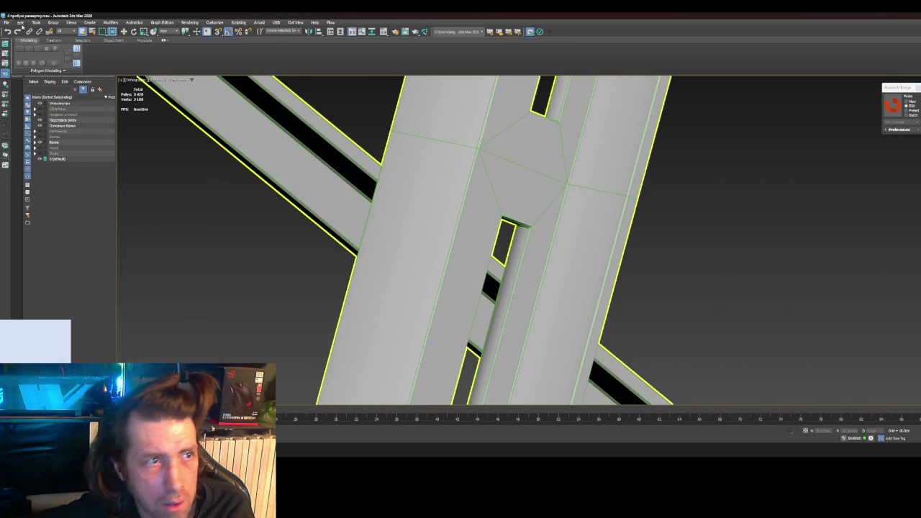
left_click(7, 23)
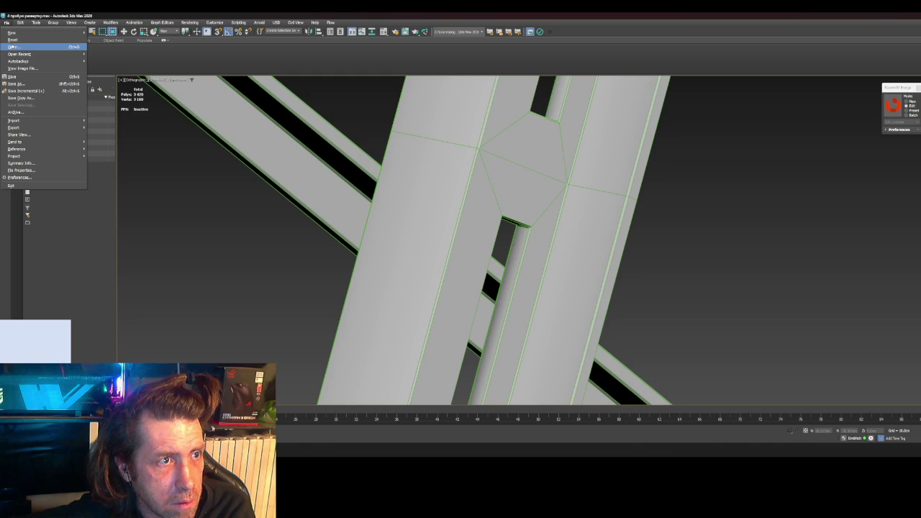
left_click(129, 60)
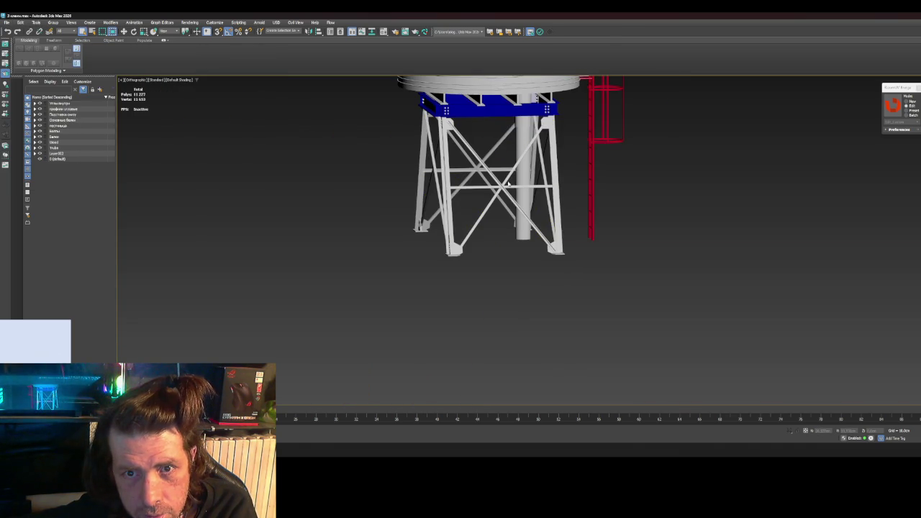
left_click(508, 184)
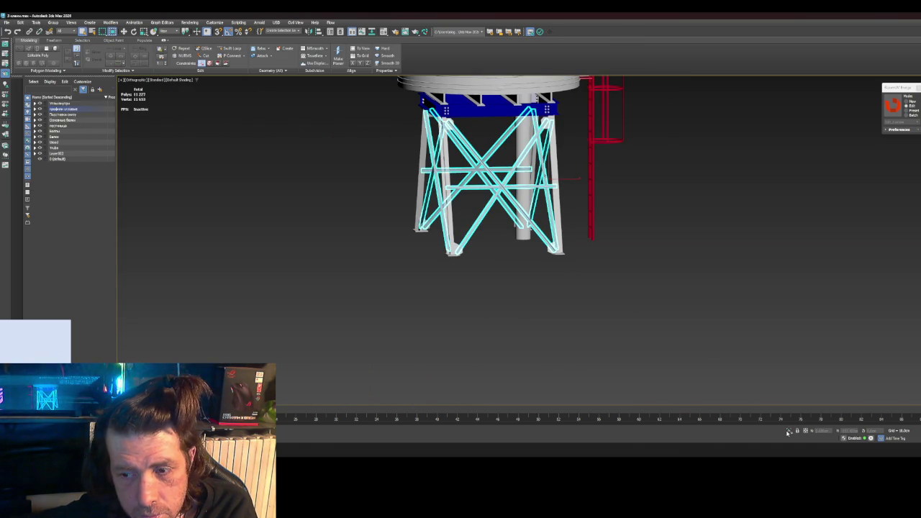
Step: Isolate the cross-bracing rods with Alt+Q and orbit and zoom around them
key("alt+q")
mouse_move(680, 334)
middle_mouse_down("alt")
mouse_move(636, 241)
mouse_move(599, 228)
middle_mouse_up("alt")
scroll(526, 179, "up", 5)
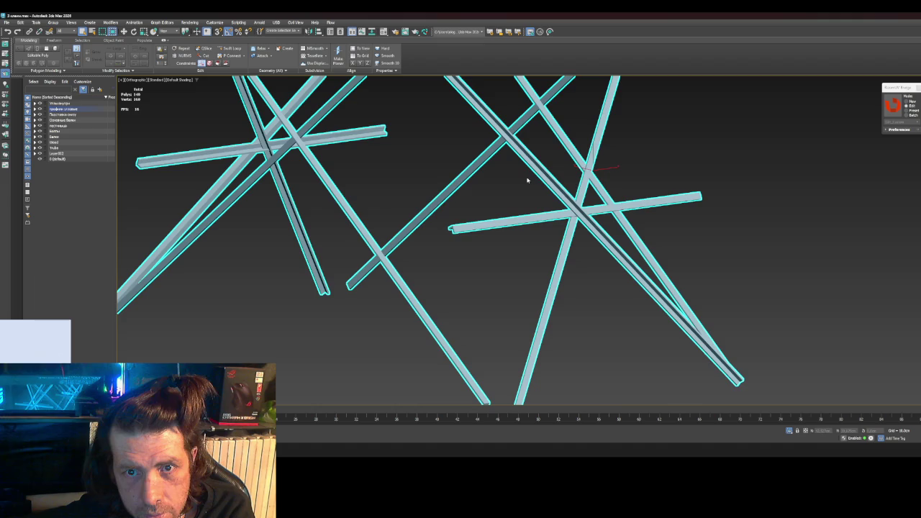
scroll(542, 168, "up", 4)
scroll(542, 168, "up", 3)
scroll(542, 168, "down", 5)
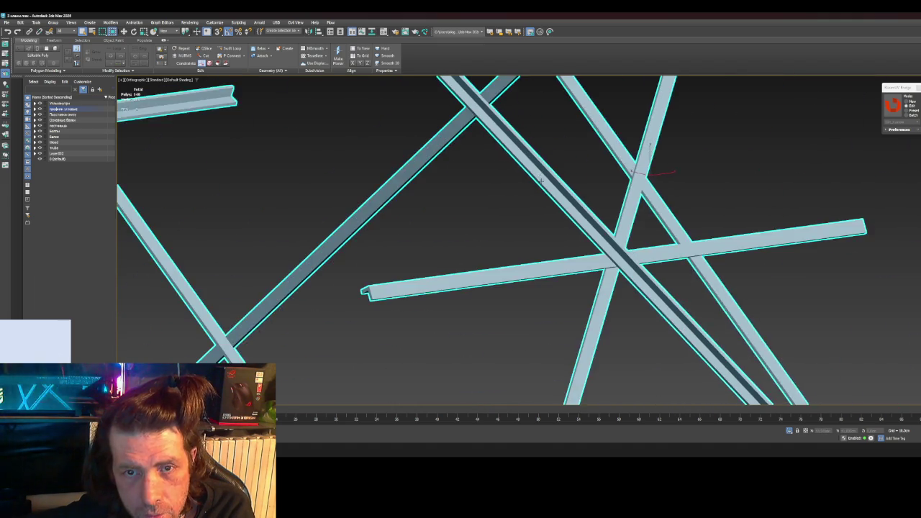
scroll(522, 192, "down", 5)
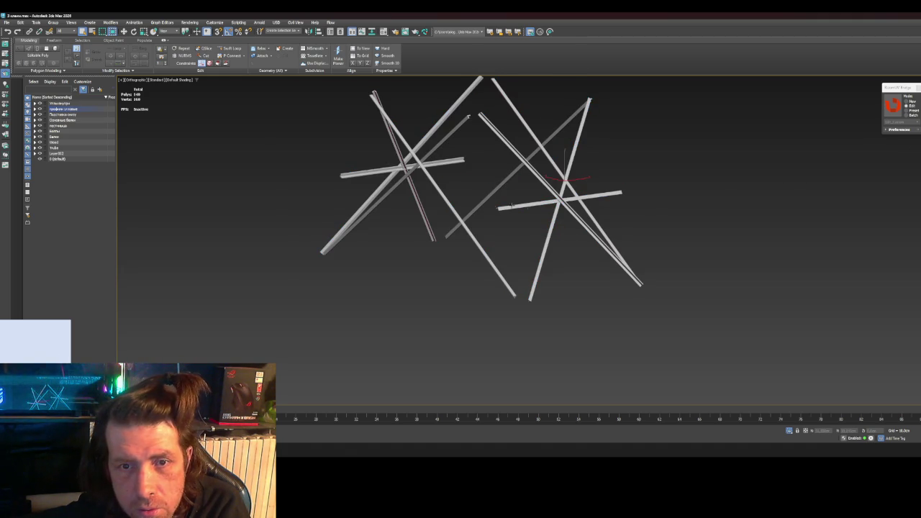
Step: Select all the bracing's polygons, clear the selection, and return to object level
key("4")
key("ctrl+a")
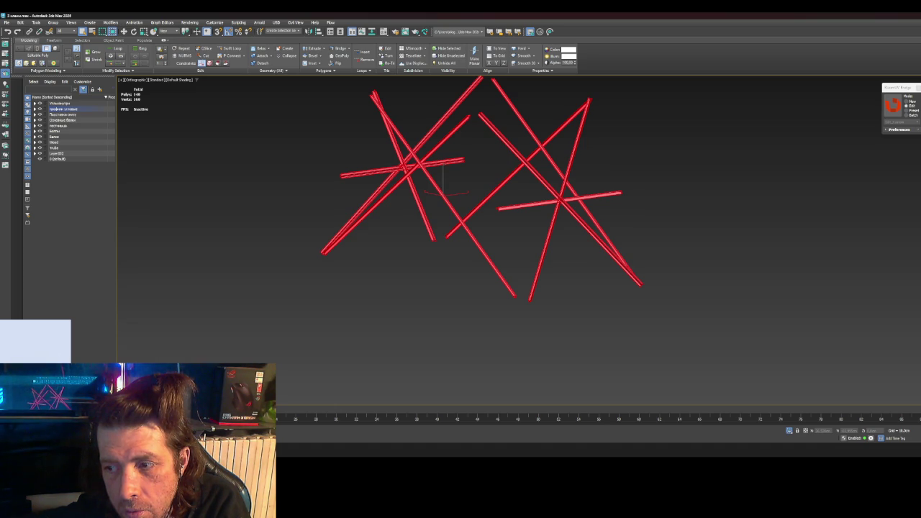
left_click(652, 233)
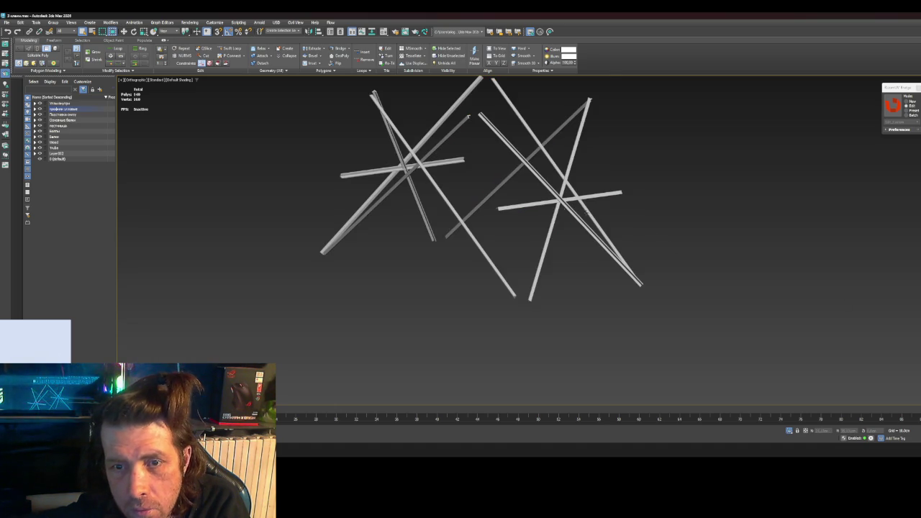
scroll(549, 201, "up", 5)
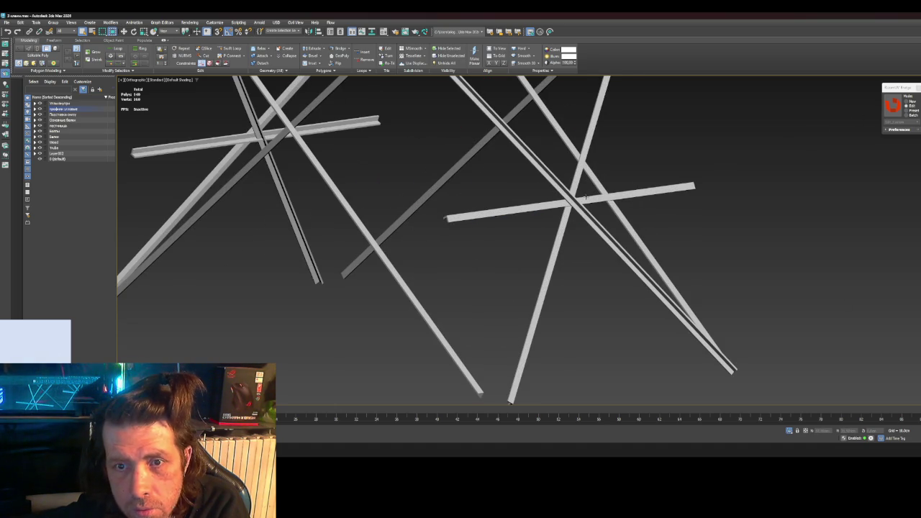
scroll(596, 194, "up", 3)
scroll(561, 210, "up", 3)
scroll(561, 209, "down", 4)
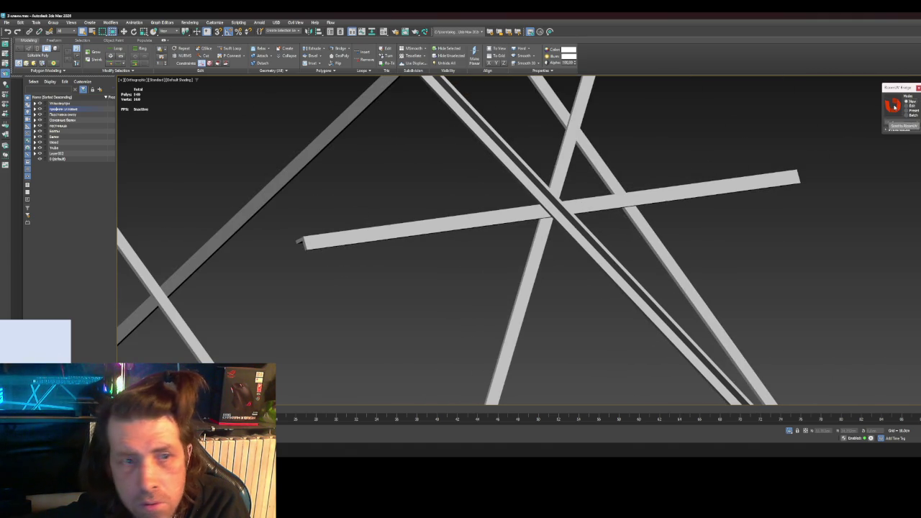
left_click(661, 191)
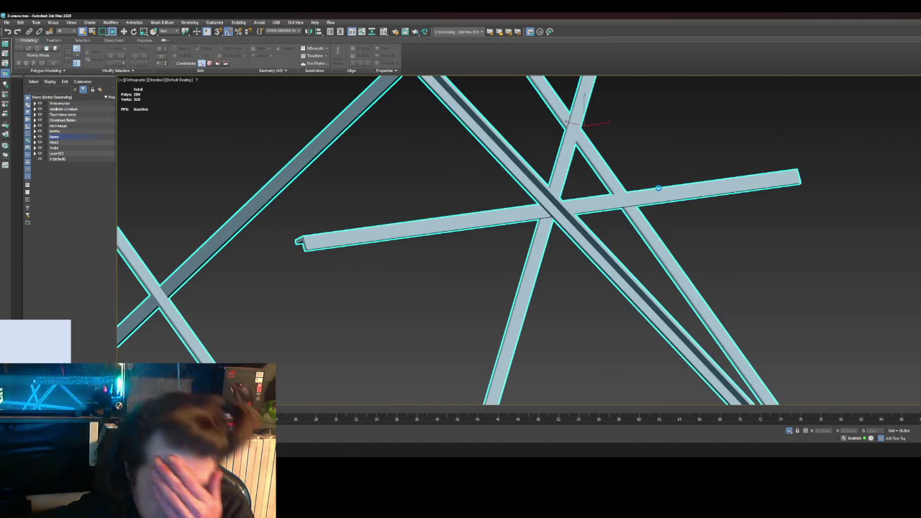
left_click(661, 189)
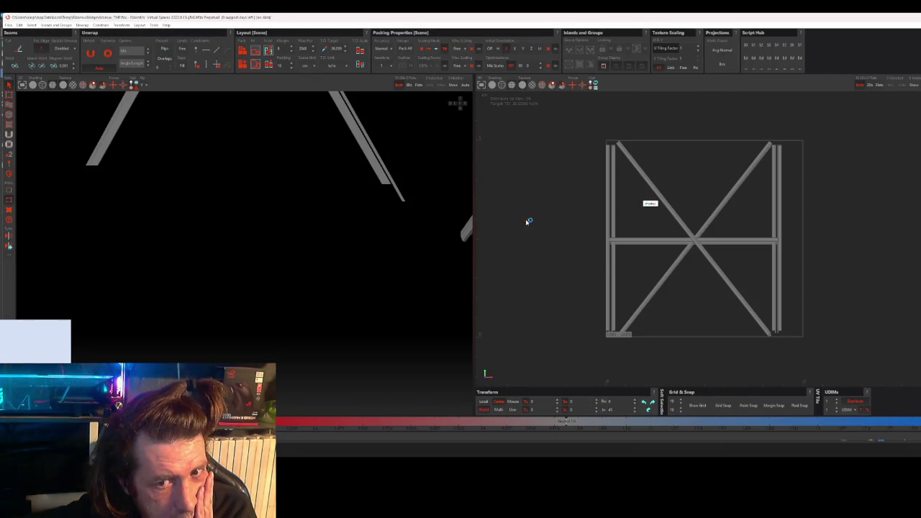
Step: Select the bracing faces of all smoothing groups and unwrap them into UV strips
key("f")
left_click_drag(360, 237, 333, 238, "alt")
scroll(334, 239, "up", 5)
left_click_drag(391, 244, 360, 245, "alt")
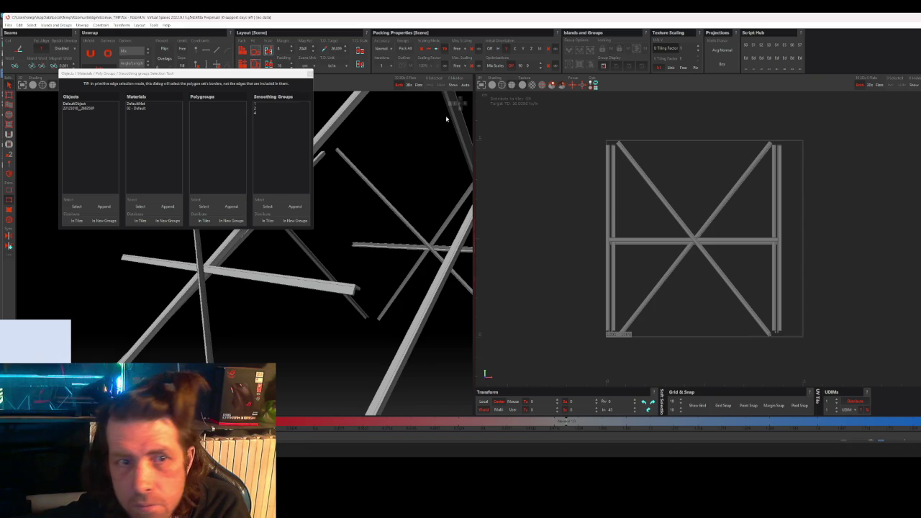
left_click(255, 104)
left_click(257, 112, "shift")
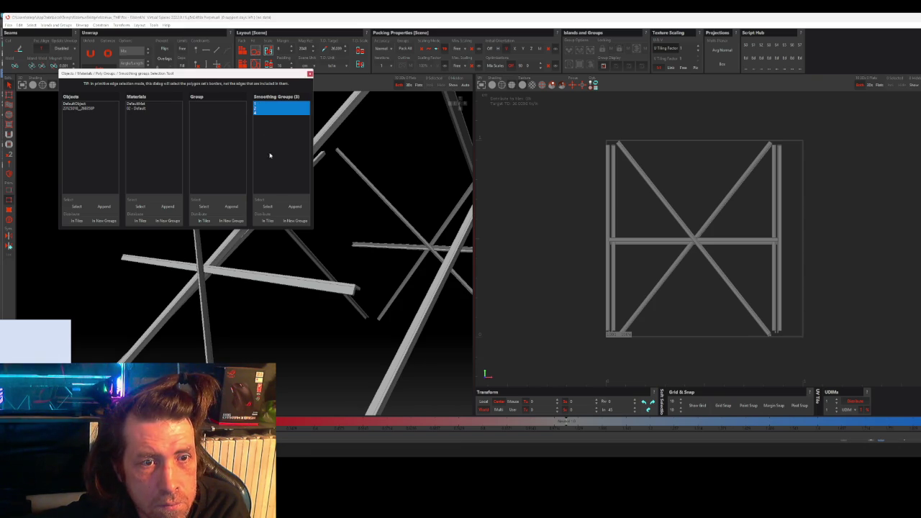
left_click(268, 207)
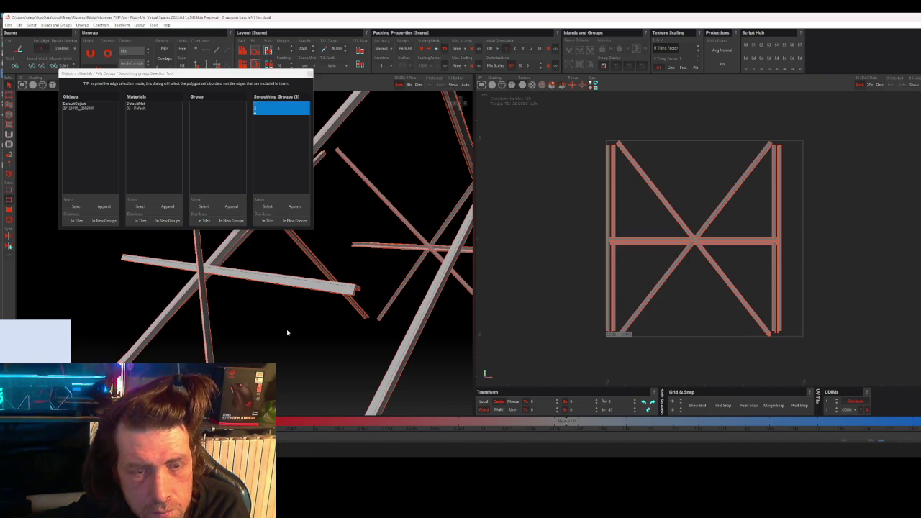
key("u")
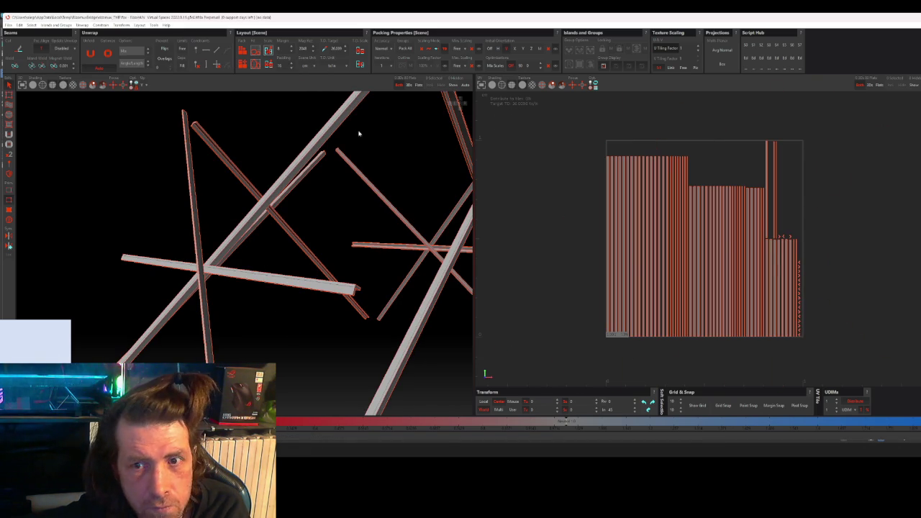
Step: Orbit and zoom to inspect the beams and their packed vertical UV strips
scroll(788, 261, "up", 5)
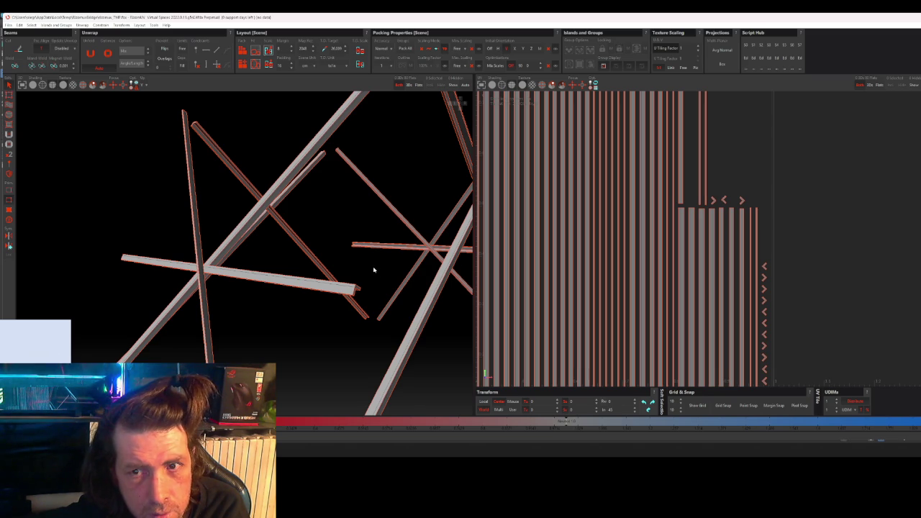
mouse_move(323, 288)
middle_mouse_down()
mouse_move(366, 267)
mouse_move(343, 271)
mouse_move(322, 301)
middle_mouse_up()
mouse_move(270, 286)
middle_mouse_down()
mouse_move(282, 261)
mouse_move(274, 306)
mouse_move(303, 245)
middle_mouse_up()
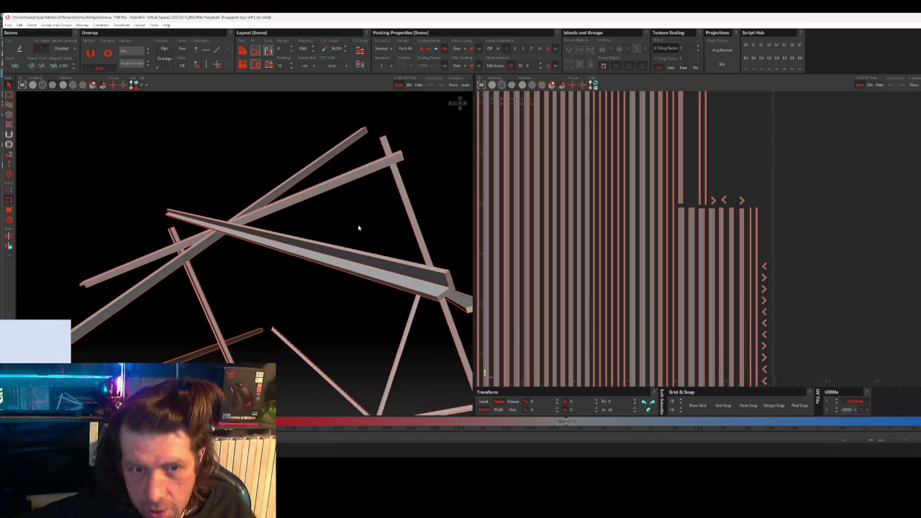
scroll(512, 237, "down", 2)
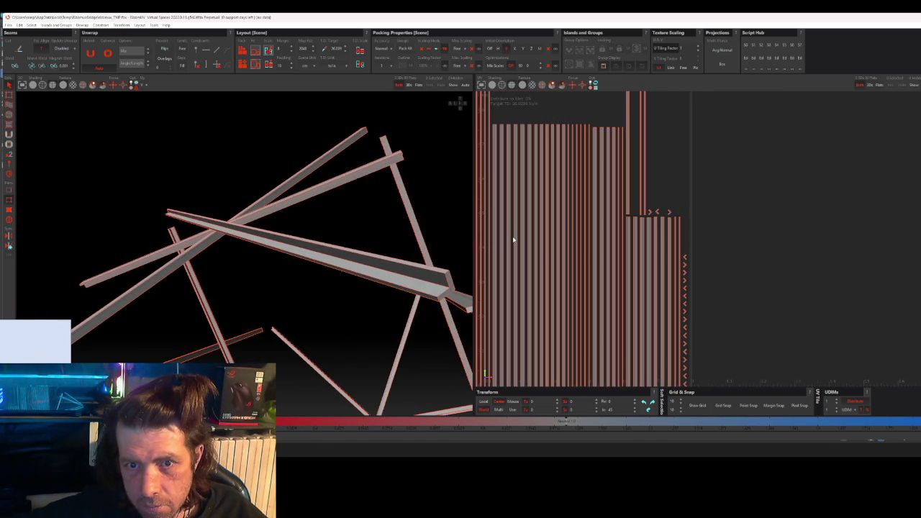
scroll(522, 237, "up", 2)
scroll(352, 238, "up", 1)
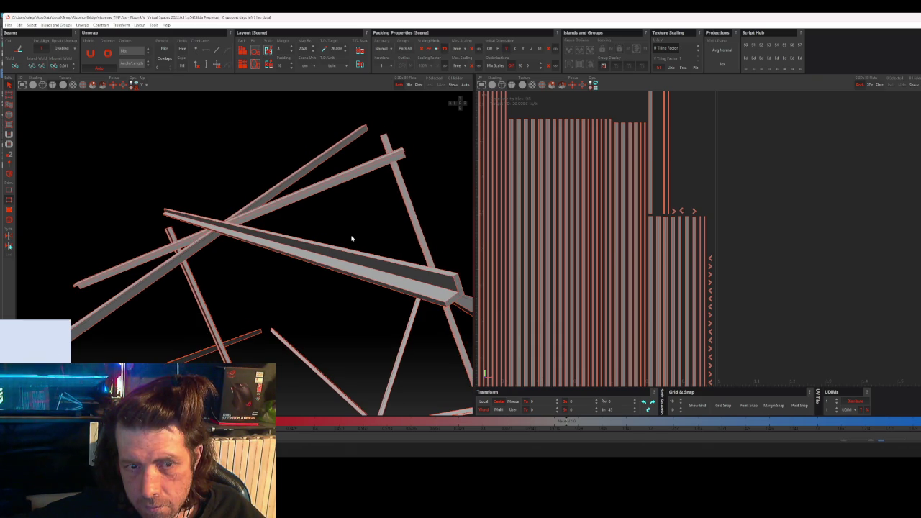
scroll(352, 239, "down", 1)
scroll(360, 219, "down", 1)
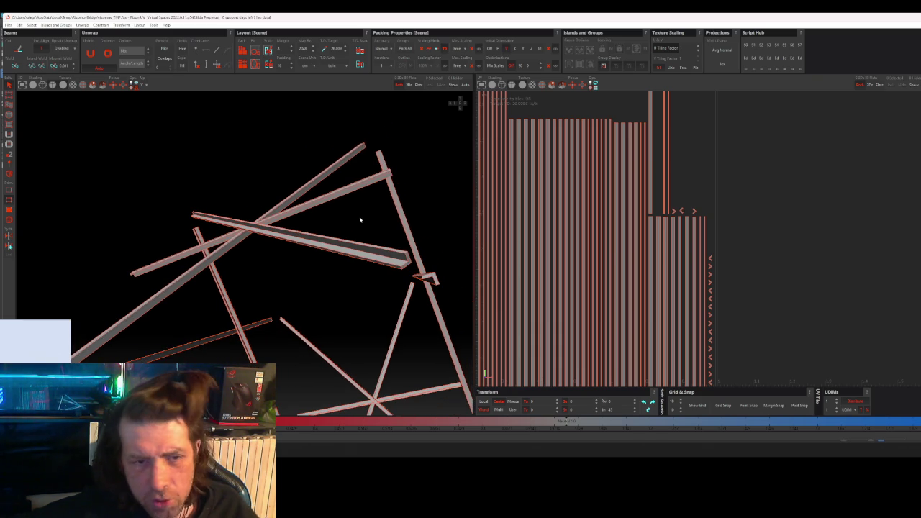
Step: Capture a screen snip of the 3D and UV views, then return to 3ds Max
key("Print")
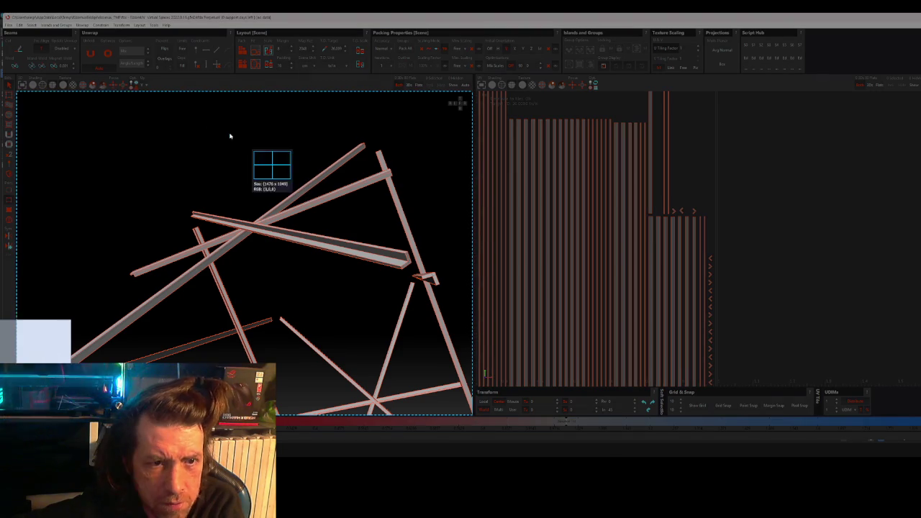
left_click_drag(126, 92, 825, 392)
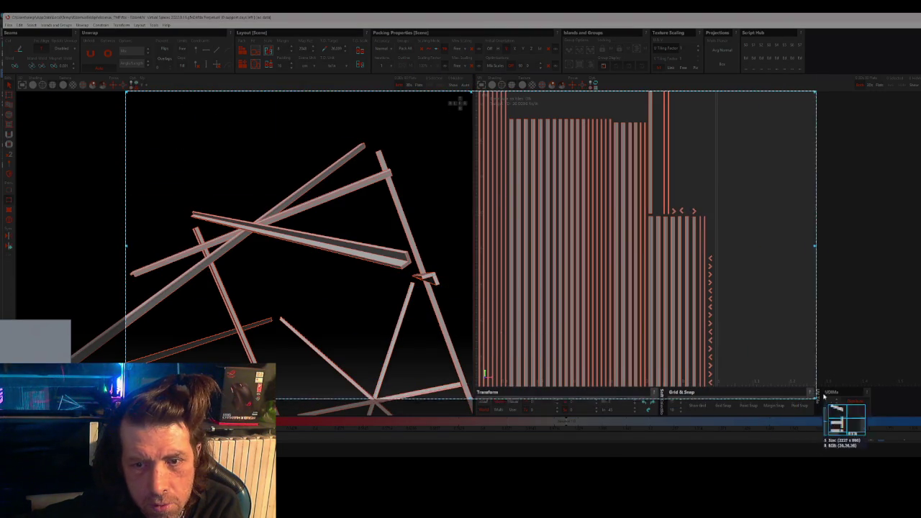
left_click(781, 400)
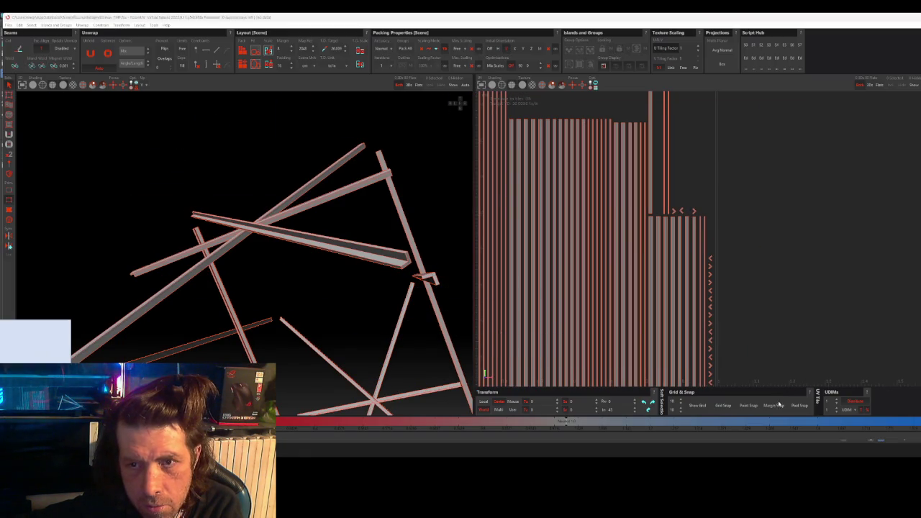
key("alt+Tab")
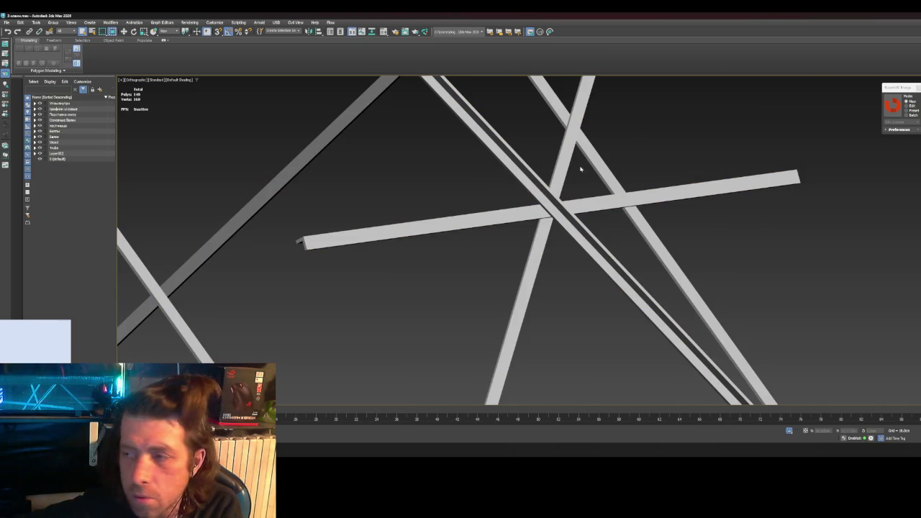
Step: Minimize the Streamlabs window, launch Discord from the Start menu, and move it aside
key("alt+Tab")
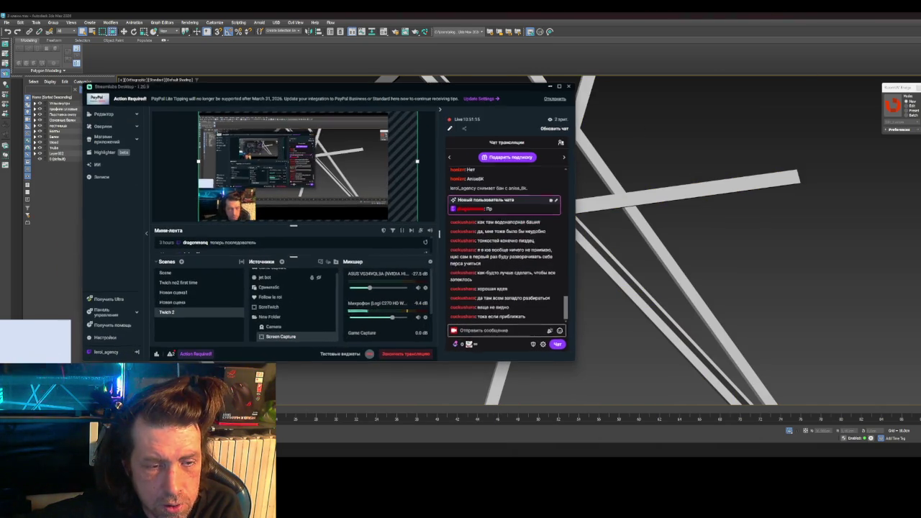
left_click(550, 85)
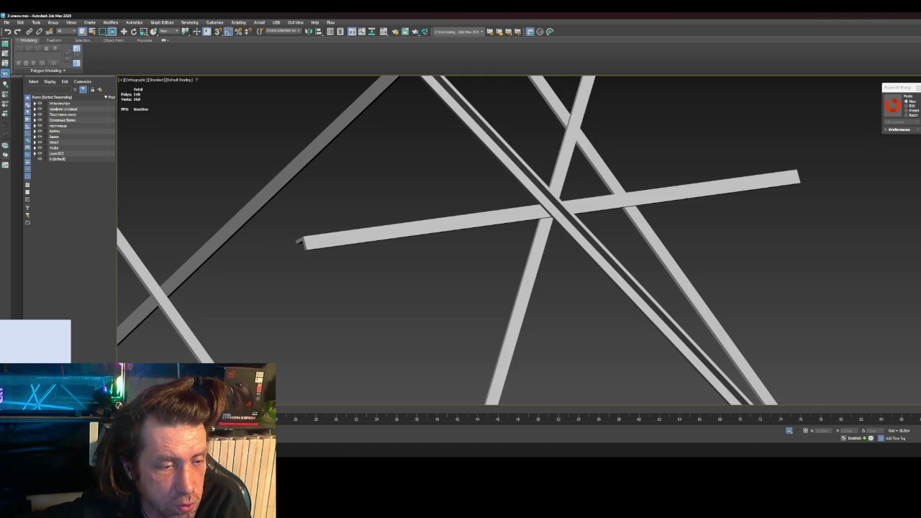
key("super")
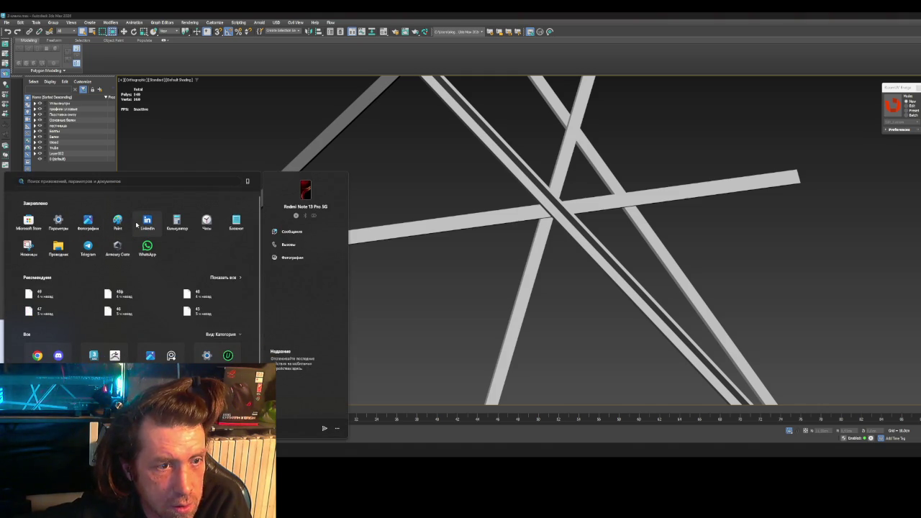
left_click(61, 357)
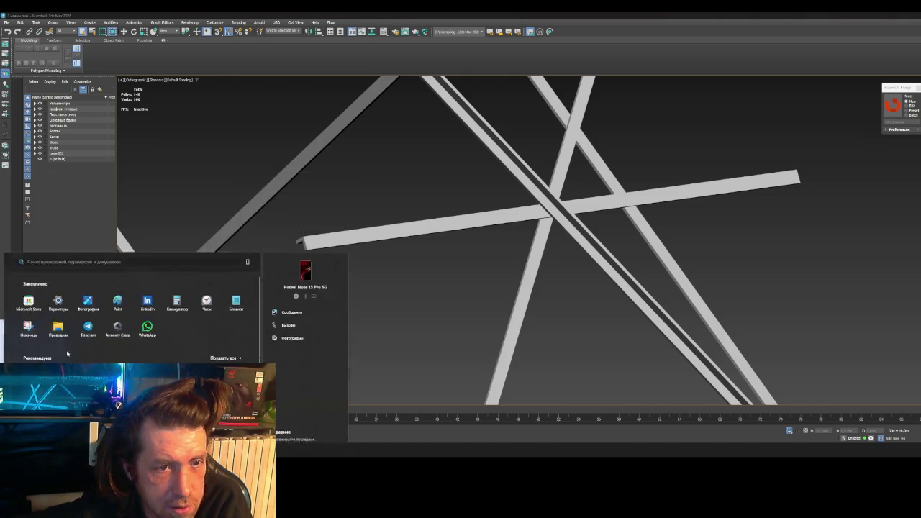
left_click_drag(395, 75, 920, 75)
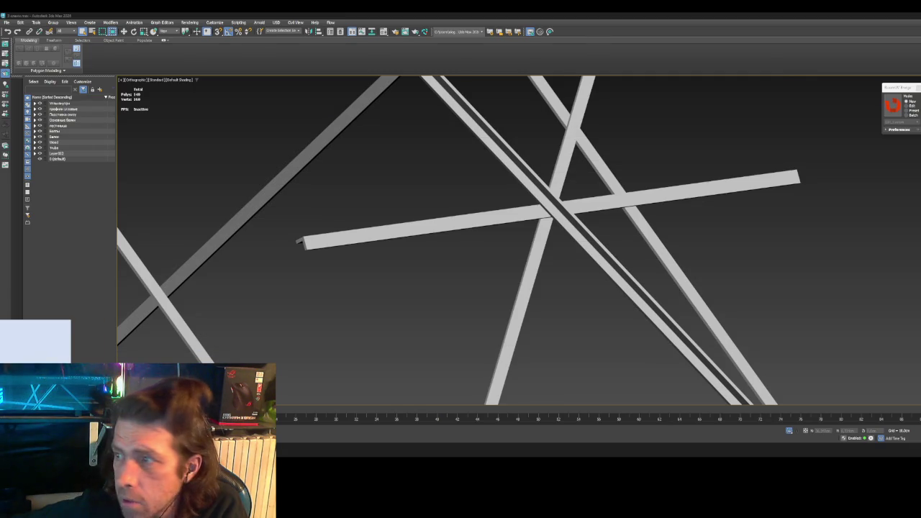
key("alt+Tab")
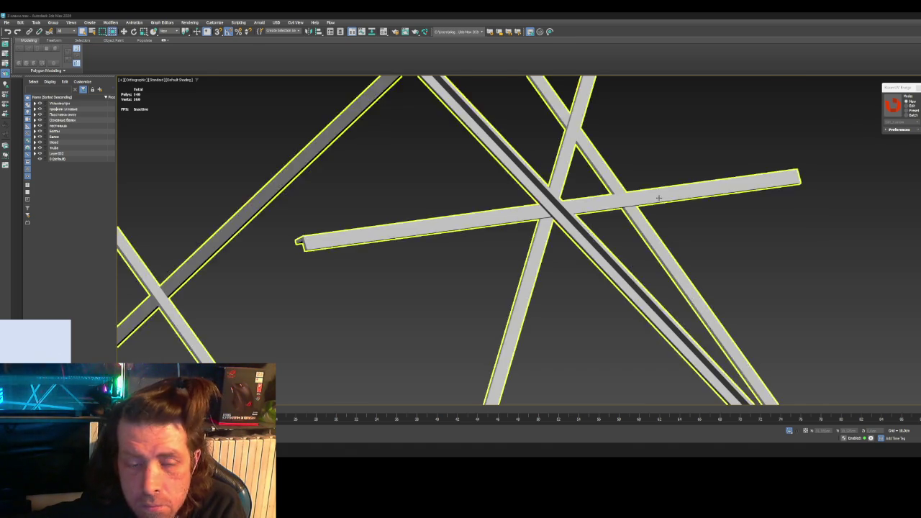
Step: In RizomUV, clear the selection and cut the angle beam's top edge as a seam
key("alt+Tab")
key("alt+Tab")
key("alt+Tab")
key("alt+Tab")
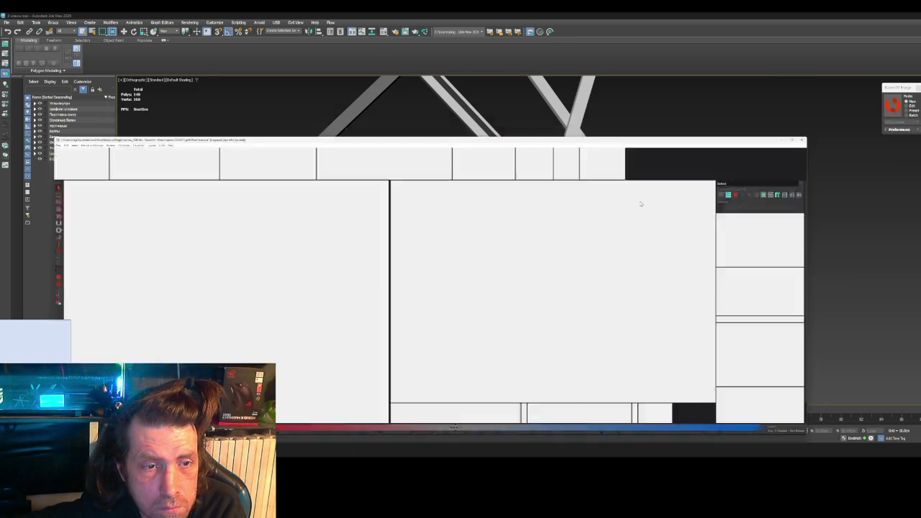
left_click(442, 230)
middle_click_drag(371, 270, 374, 263)
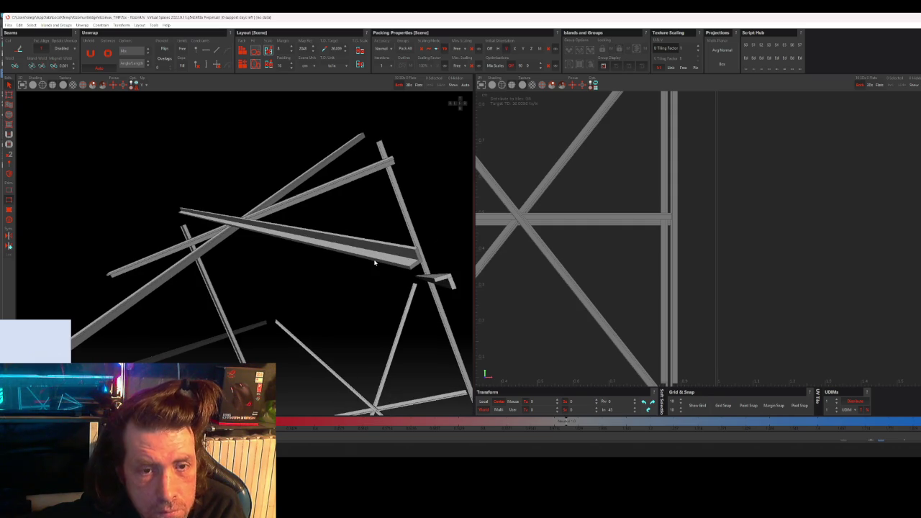
scroll(595, 235, "down", 3)
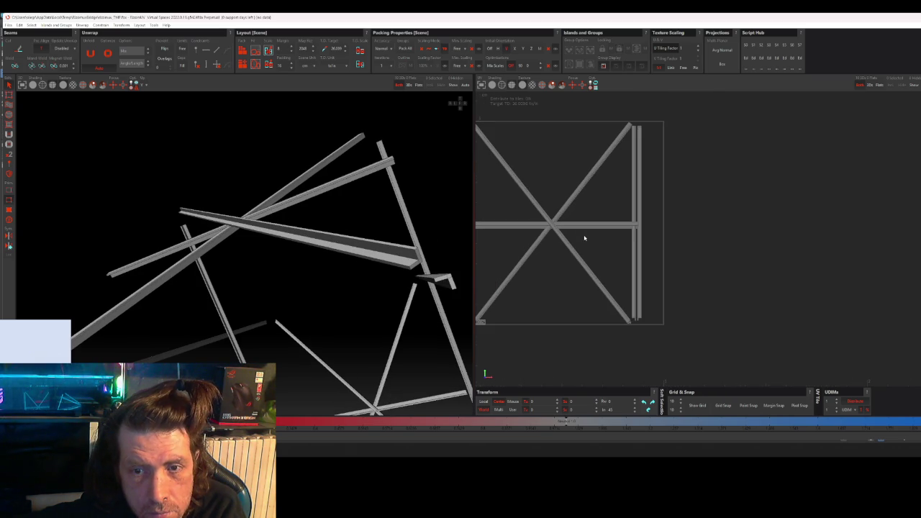
scroll(379, 265, "up", 2)
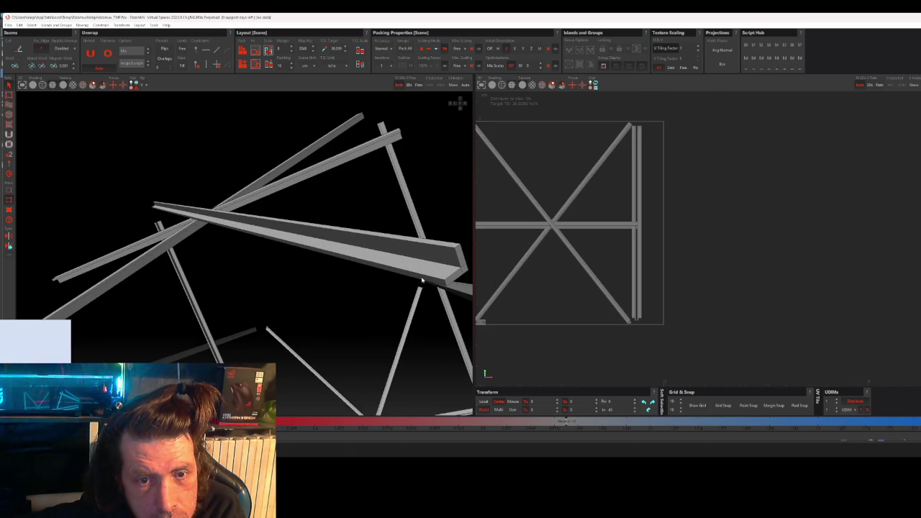
left_click(454, 245)
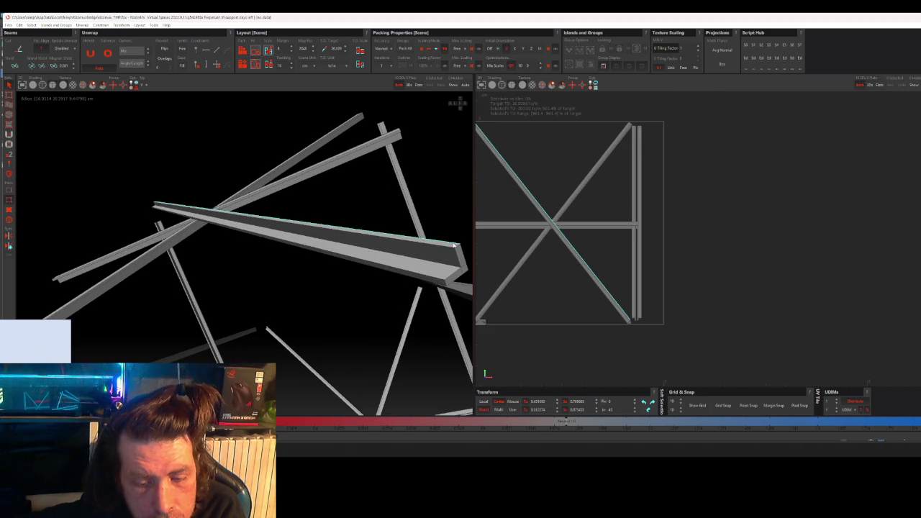
key("c")
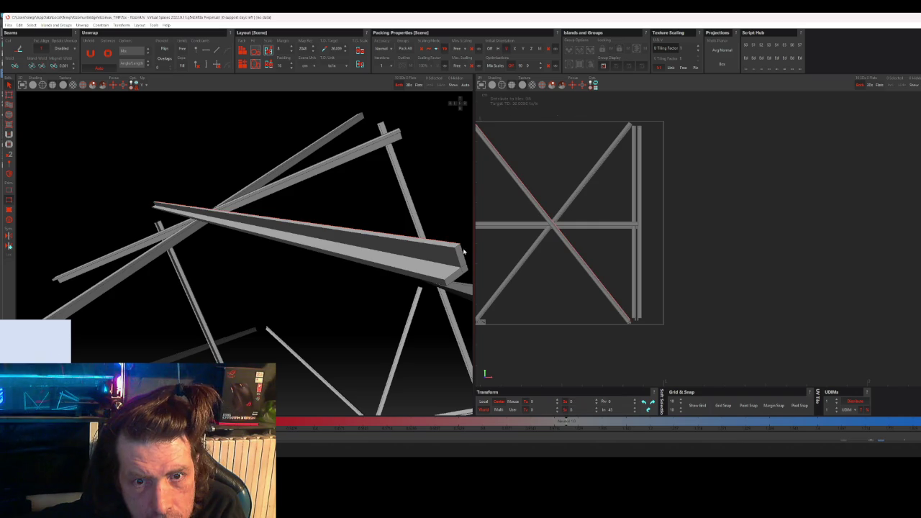
left_click(458, 260)
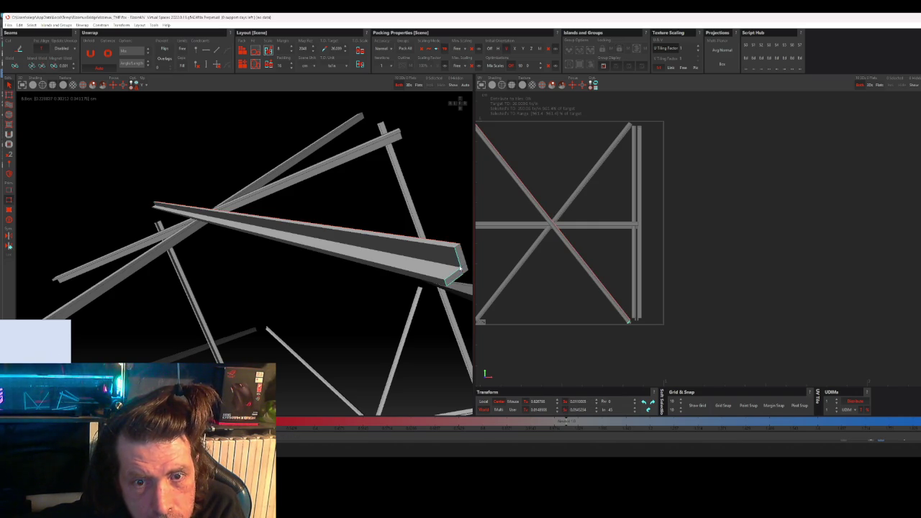
Step: Pick the edges at the beam's end, select the beam island, and unfold it
left_click_drag(432, 252, 315, 243, "alt")
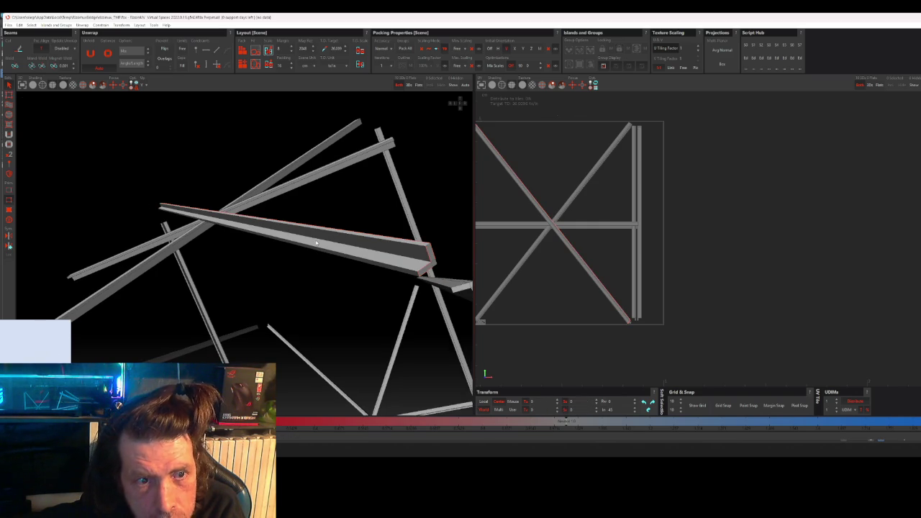
mouse_move(135, 217)
left_mouse_down("alt")
mouse_move(173, 211)
mouse_move(243, 292)
mouse_move(204, 193)
left_mouse_up("alt")
left_click(203, 193)
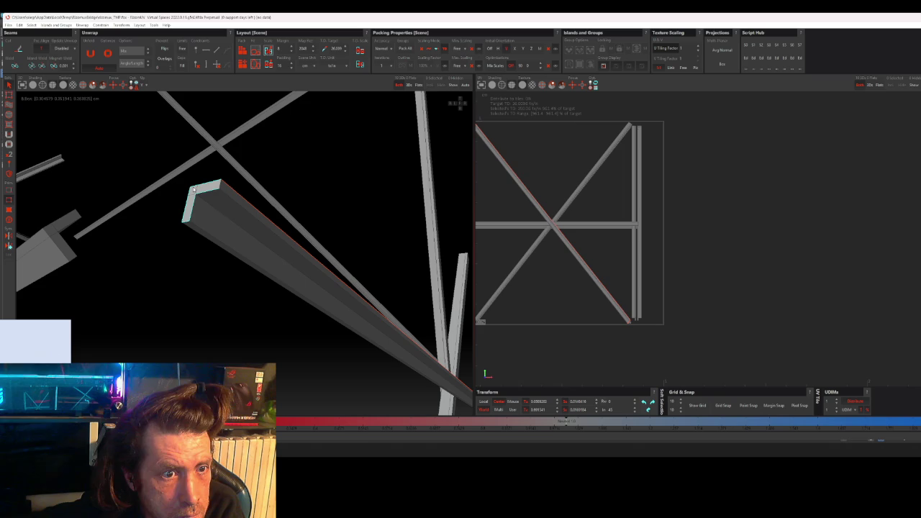
mouse_move(230, 230)
left_mouse_down("alt")
mouse_move(302, 303)
mouse_move(249, 198)
mouse_move(267, 229)
mouse_move(304, 257)
mouse_move(325, 258)
mouse_move(317, 251)
left_mouse_up("alt")
scroll(305, 257, "up", 3)
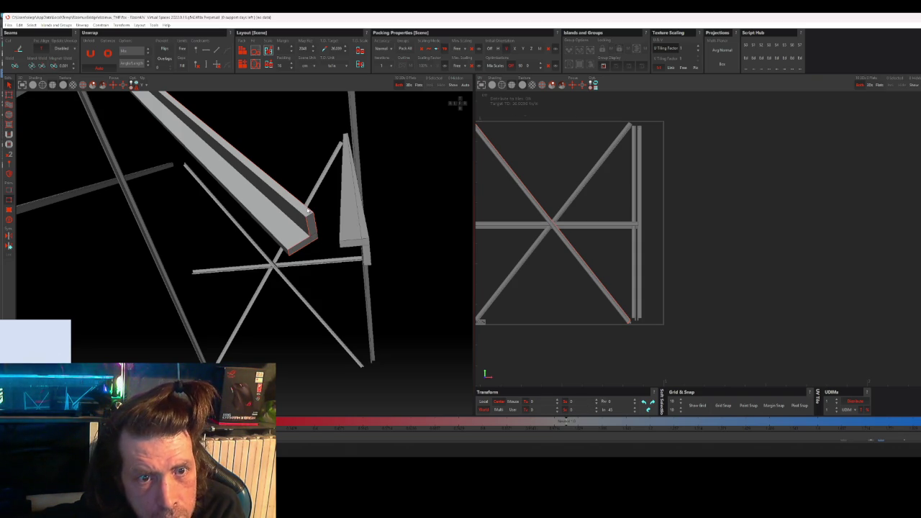
left_click(308, 211)
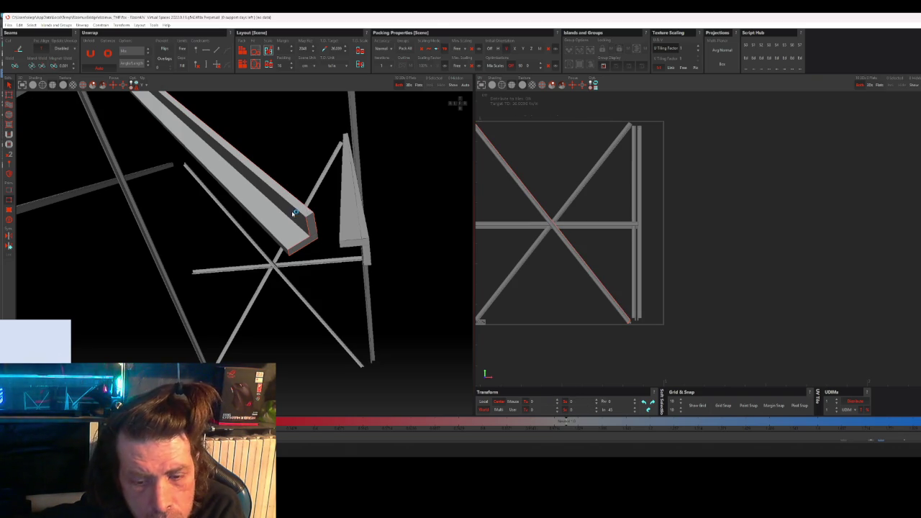
left_click(286, 215)
key("u")
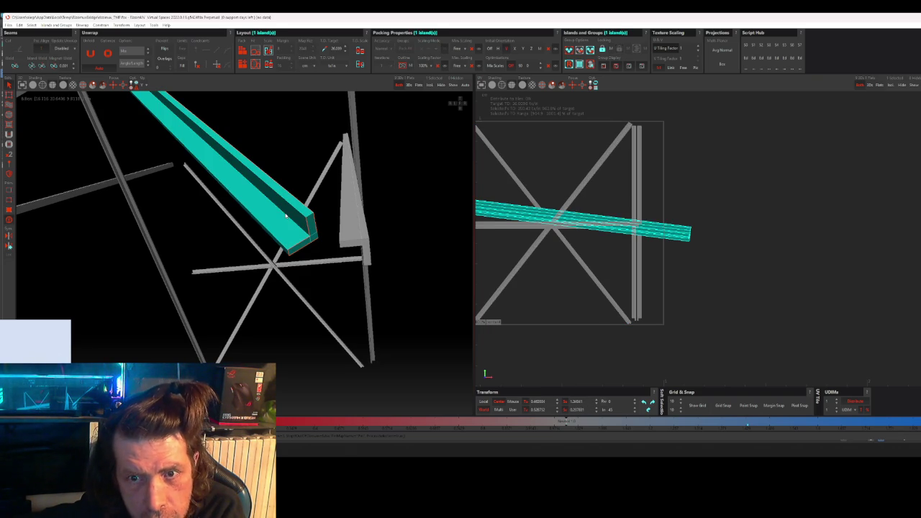
Step: Pack all UV islands into the tile and orbit toward the wedge piece
left_click(566, 284)
left_click(245, 52)
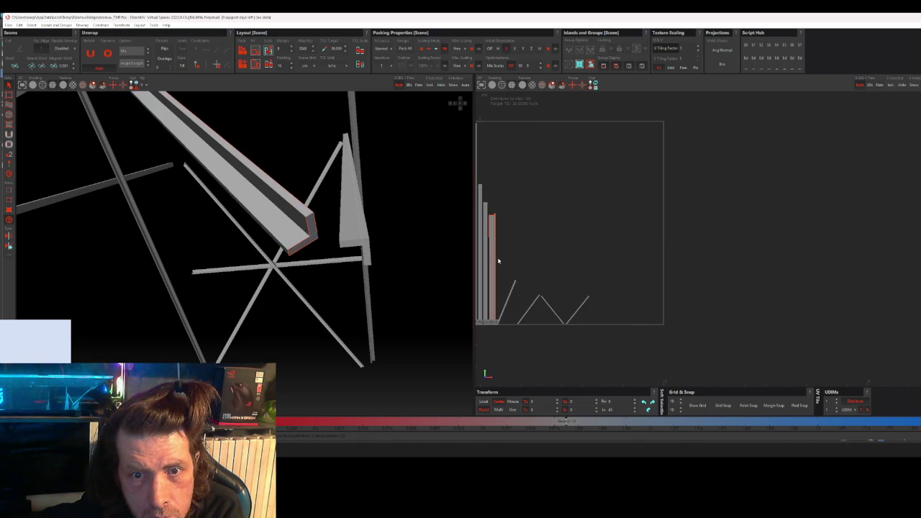
mouse_move(258, 203)
left_mouse_down("alt")
mouse_move(258, 240)
mouse_move(311, 266)
left_mouse_up("alt")
scroll(312, 267, "down", 3)
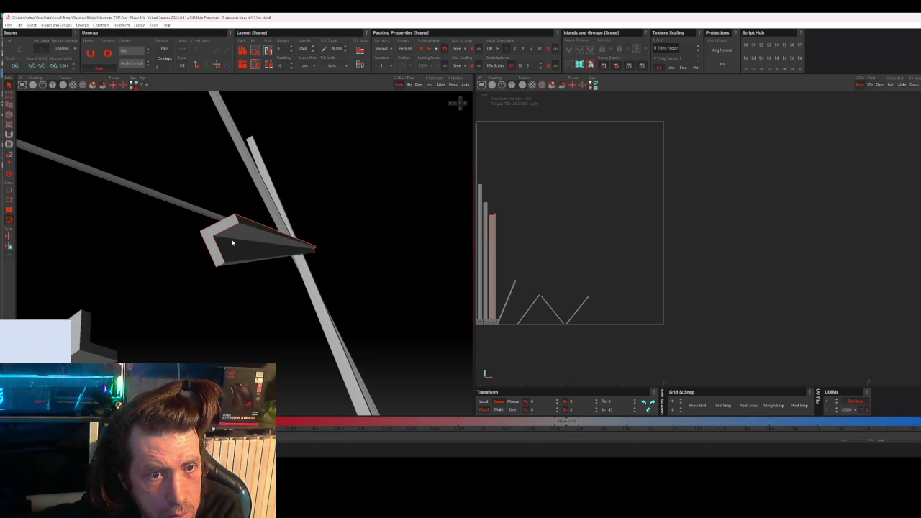
mouse_move(233, 242)
left_mouse_down("alt")
mouse_move(261, 245)
mouse_move(232, 275)
mouse_move(310, 257)
mouse_move(302, 232)
mouse_move(325, 269)
mouse_move(289, 213)
mouse_move(298, 274)
mouse_move(315, 281)
mouse_move(329, 267)
mouse_move(388, 266)
left_mouse_up("alt")
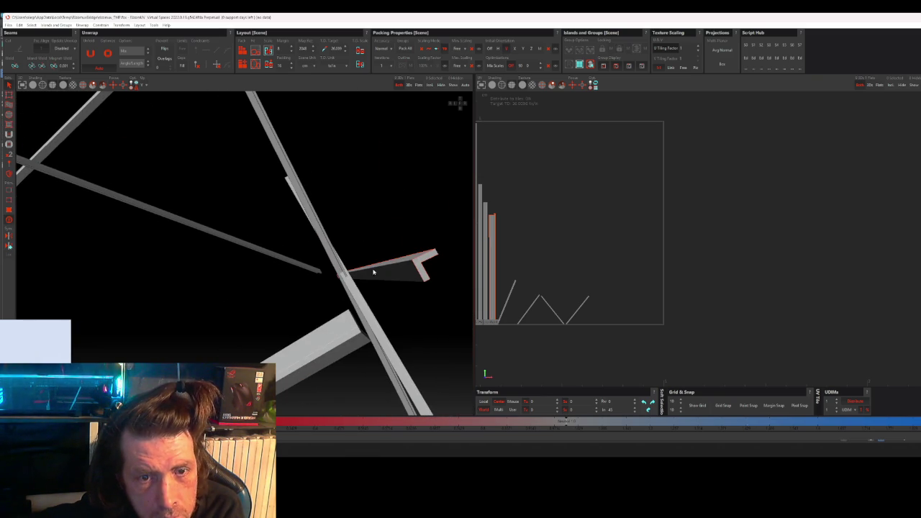
Step: Inspect the wedge piece and the bottom slab's top edge, then orbit to the beam junction
left_click(395, 266)
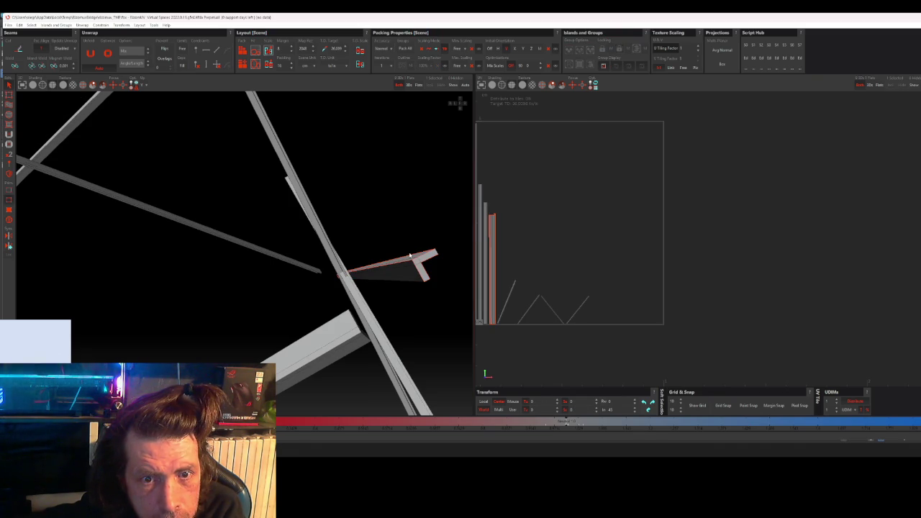
left_click(407, 268)
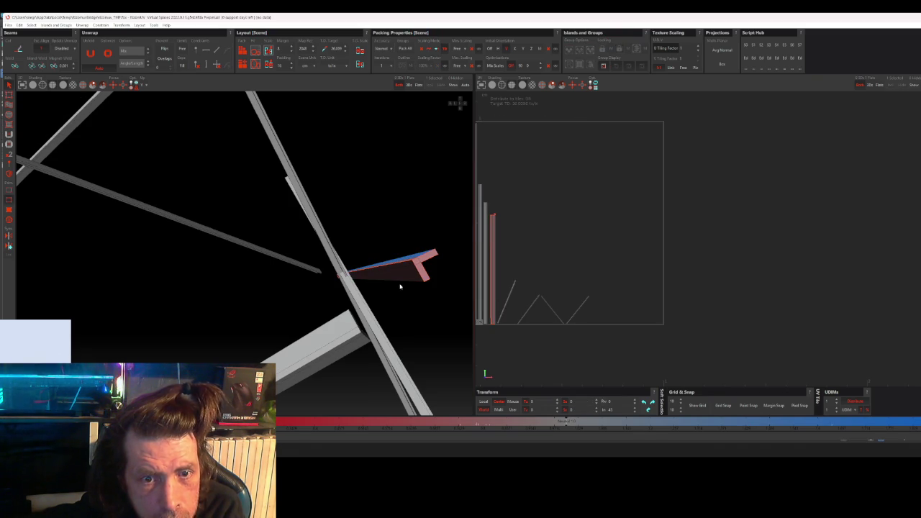
left_click(403, 279)
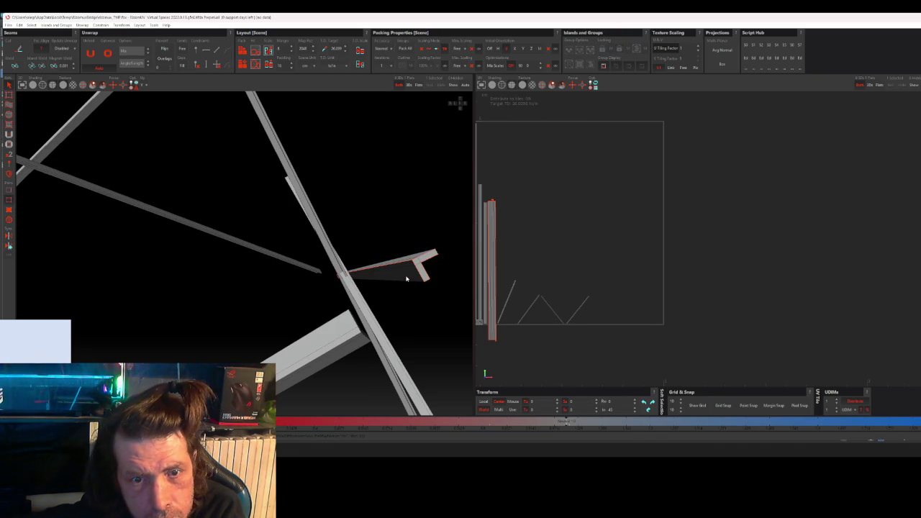
left_click(348, 338)
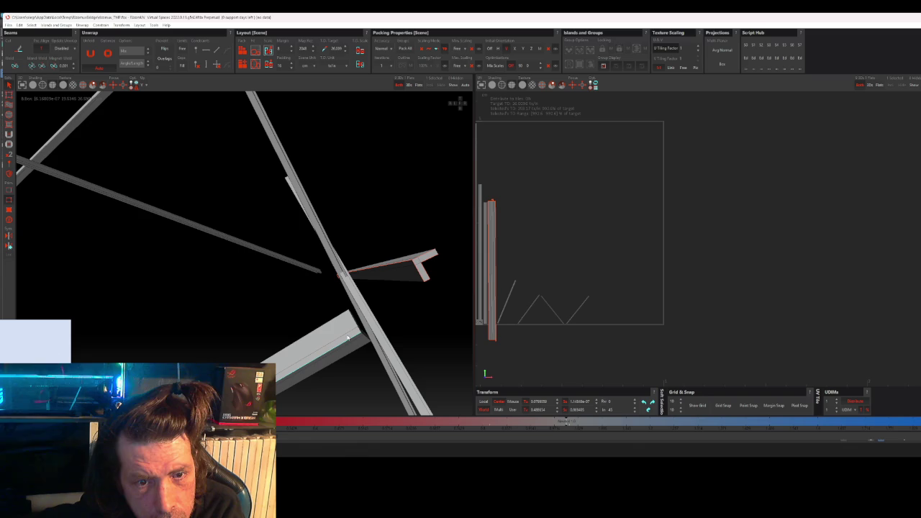
left_click(391, 318)
mouse_move(390, 318)
left_mouse_down("alt")
mouse_move(401, 319)
mouse_move(370, 323)
mouse_move(356, 314)
mouse_move(379, 309)
mouse_move(372, 304)
mouse_move(264, 308)
mouse_move(255, 301)
mouse_move(272, 257)
left_mouse_up("alt")
left_click_drag(183, 255, 190, 258, "alt")
left_click_drag(231, 335, 227, 319, "alt")
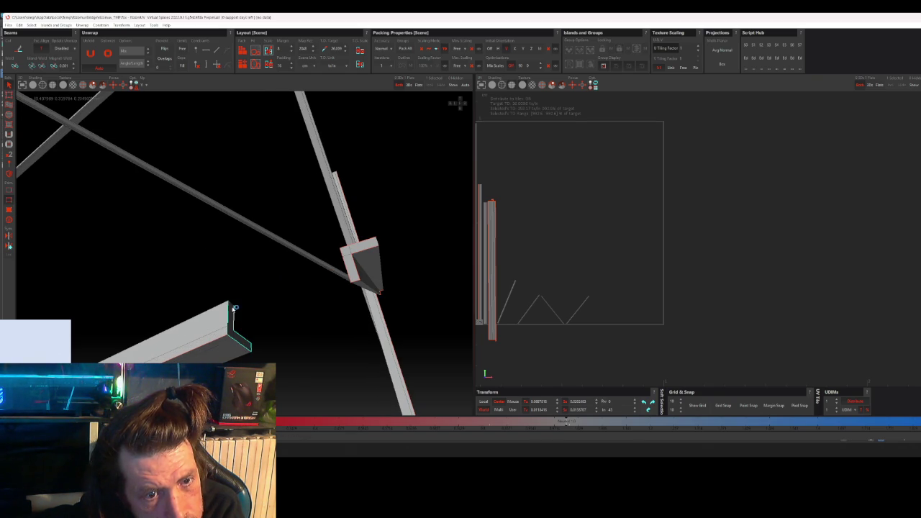
Step: Clear the beam-end selection, orbit around the beams, and unfold with U
left_click(232, 308)
mouse_move(232, 308)
left_mouse_down("alt")
mouse_move(244, 306)
mouse_move(282, 336)
mouse_move(308, 263)
mouse_move(300, 273)
mouse_move(298, 265)
mouse_move(275, 269)
mouse_move(255, 251)
left_mouse_up("alt")
scroll(259, 253, "up", 3)
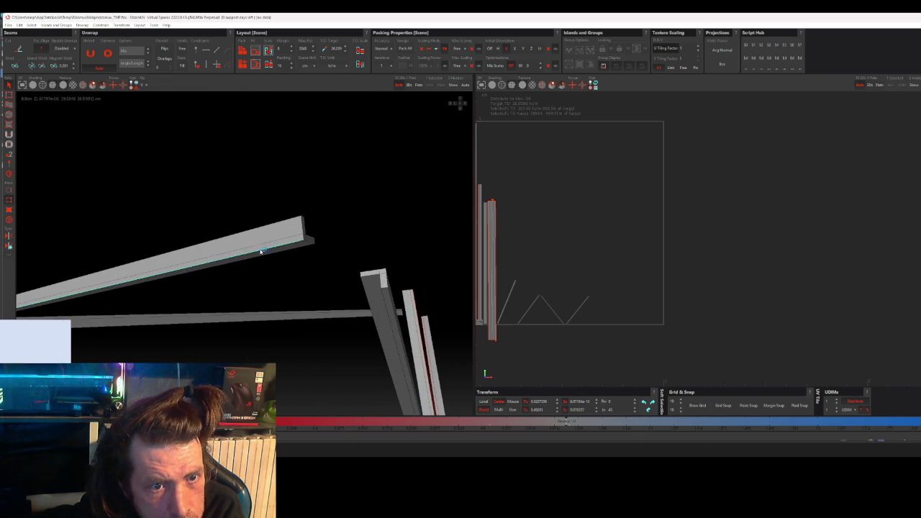
scroll(274, 248, "up", 2)
scroll(295, 244, "up", 2)
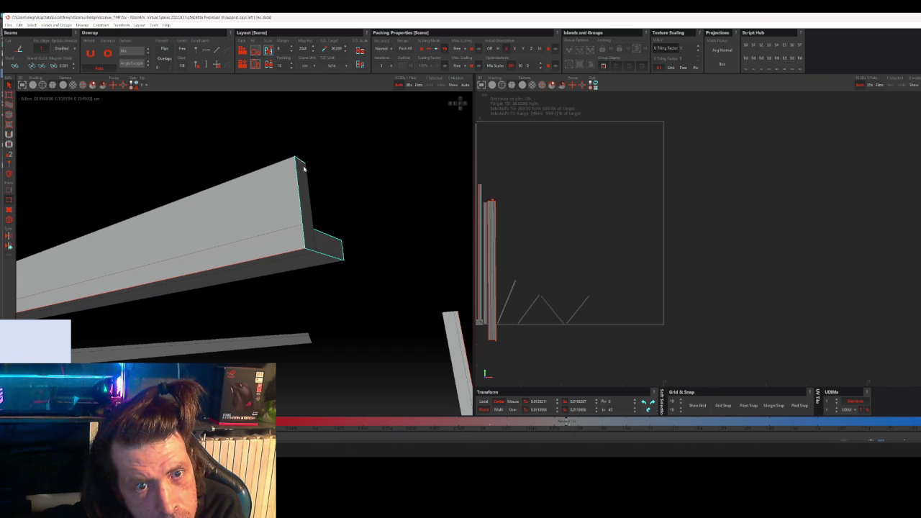
mouse_move(327, 338)
middle_mouse_down()
mouse_move(329, 309)
mouse_move(321, 329)
mouse_move(251, 286)
mouse_move(313, 262)
middle_mouse_up()
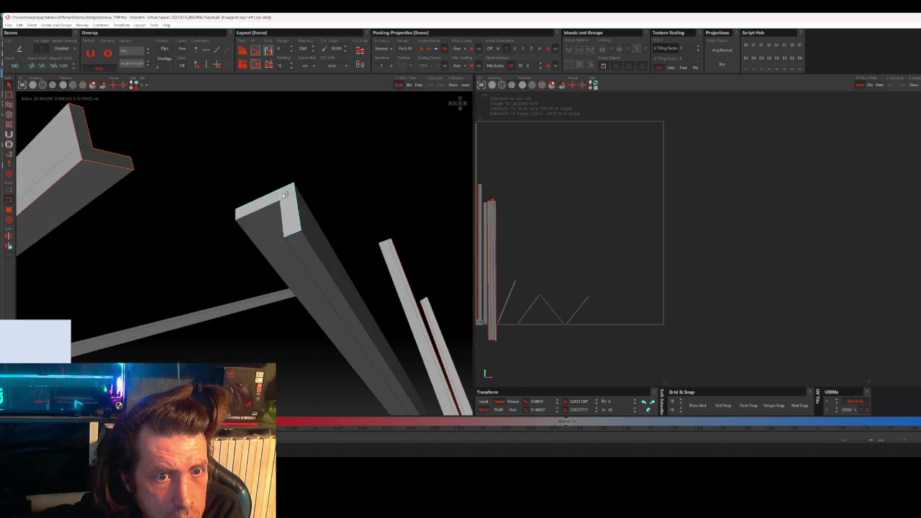
mouse_move(267, 233)
middle_mouse_down()
mouse_move(319, 230)
mouse_move(303, 207)
mouse_move(282, 240)
mouse_move(344, 202)
middle_mouse_up()
left_click(281, 241, "ctrl")
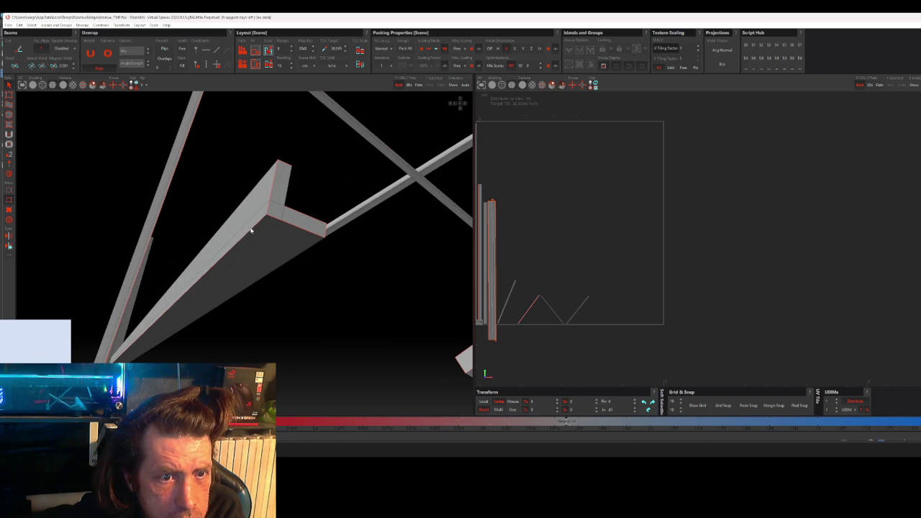
mouse_move(325, 260)
middle_mouse_down()
mouse_move(343, 249)
mouse_move(264, 315)
mouse_move(255, 280)
mouse_move(308, 213)
middle_mouse_up()
mouse_move(229, 265)
middle_mouse_down()
mouse_move(302, 280)
mouse_move(300, 333)
mouse_move(292, 233)
mouse_move(250, 229)
middle_mouse_up()
mouse_move(299, 214)
middle_mouse_down()
mouse_move(298, 242)
mouse_move(463, 96)
mouse_move(329, 256)
mouse_move(337, 304)
middle_mouse_up()
key("u")
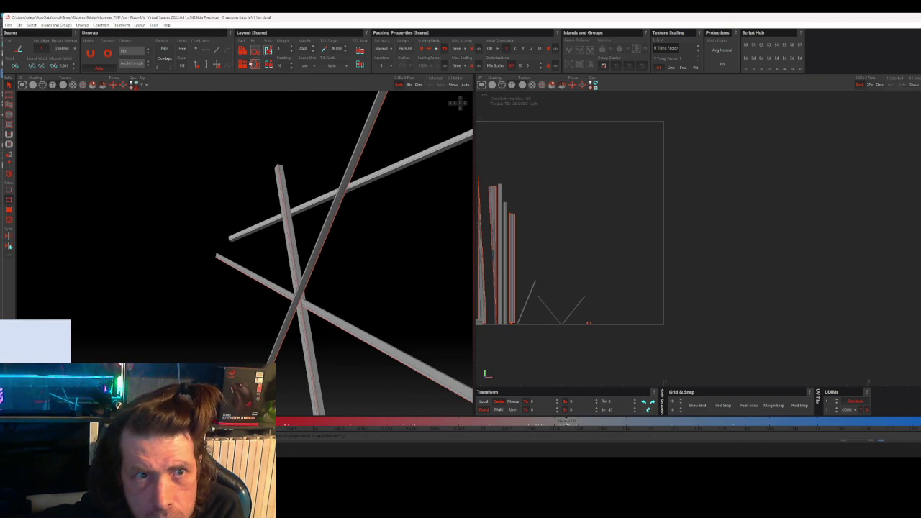
Step: Select the corner piece edge and the beam's long ridge edge, and cut them as a seam
scroll(324, 238, "up", 3)
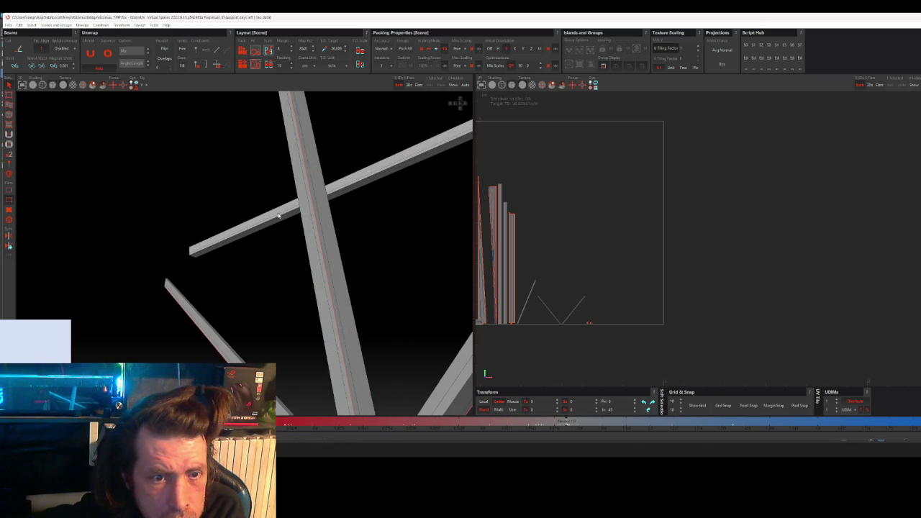
mouse_move(294, 228)
middle_mouse_down()
mouse_move(272, 307)
mouse_move(322, 217)
mouse_move(307, 218)
middle_mouse_up()
middle_click_drag(293, 256, 269, 270)
left_click(266, 260)
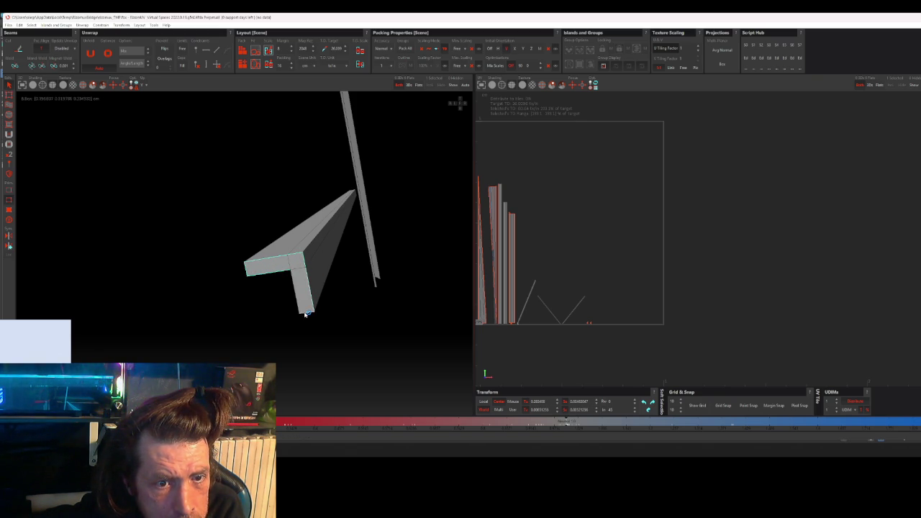
left_click(322, 263)
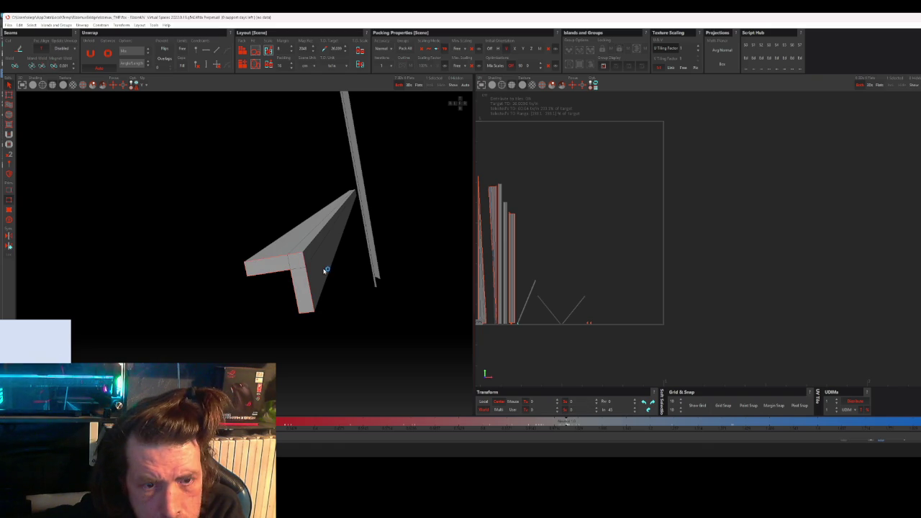
left_click(312, 245)
key("c")
Step: Zoom and orbit around the crossing beams, checking an edge on the L-shaped piece
scroll(317, 277, "up", 5)
scroll(327, 272, "up", 2)
scroll(341, 329, "down", 2)
scroll(341, 316, "down", 2)
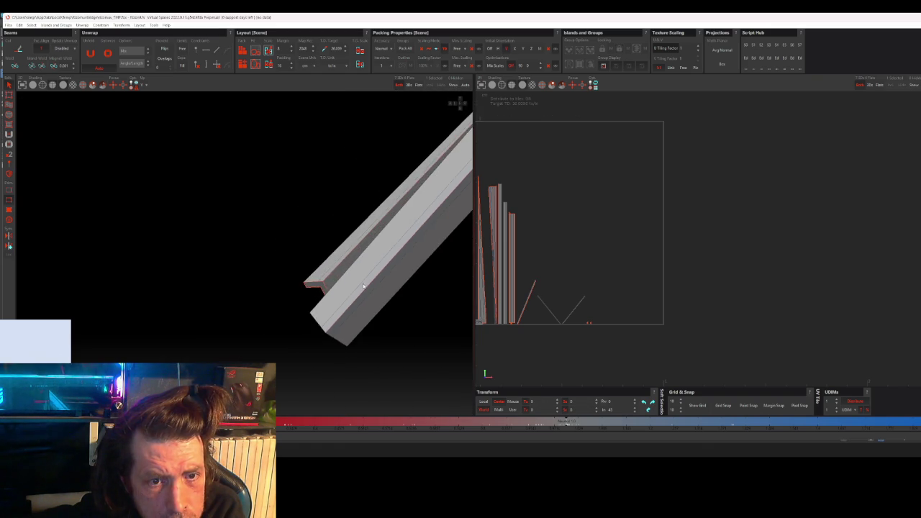
scroll(411, 243, "down", 2)
scroll(274, 358, "down", 1)
scroll(259, 349, "down", 2)
scroll(238, 331, "down", 2)
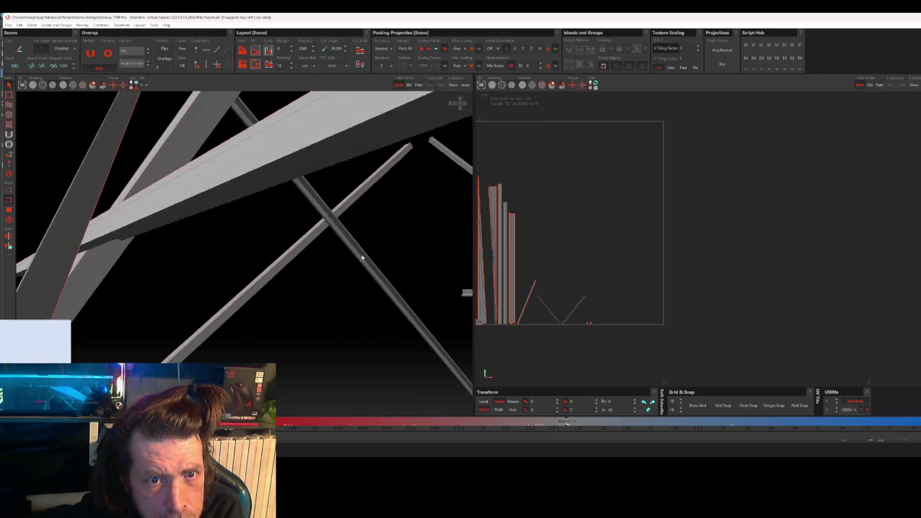
scroll(302, 288, "down", 2)
scroll(246, 331, "up", 1)
mouse_move(246, 330)
middle_mouse_down()
mouse_move(185, 319)
mouse_move(323, 309)
middle_mouse_up()
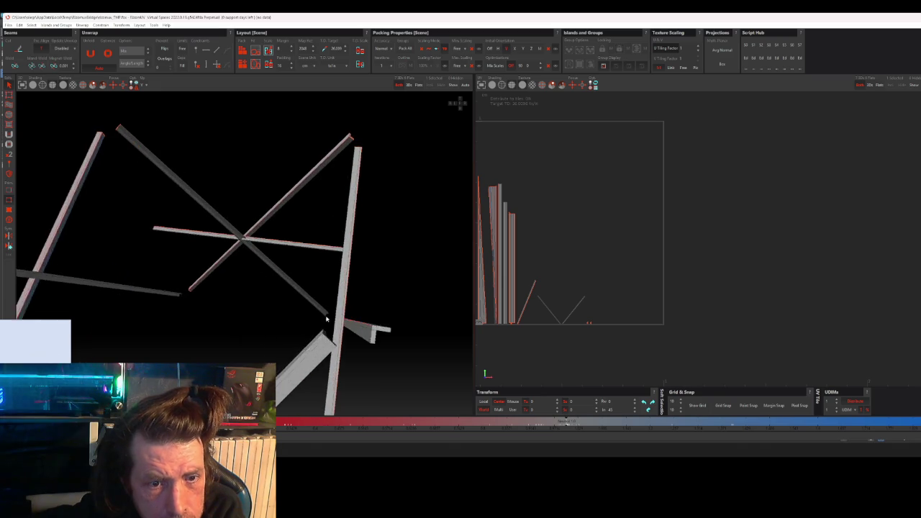
scroll(358, 339, "up", 2)
left_click(358, 340)
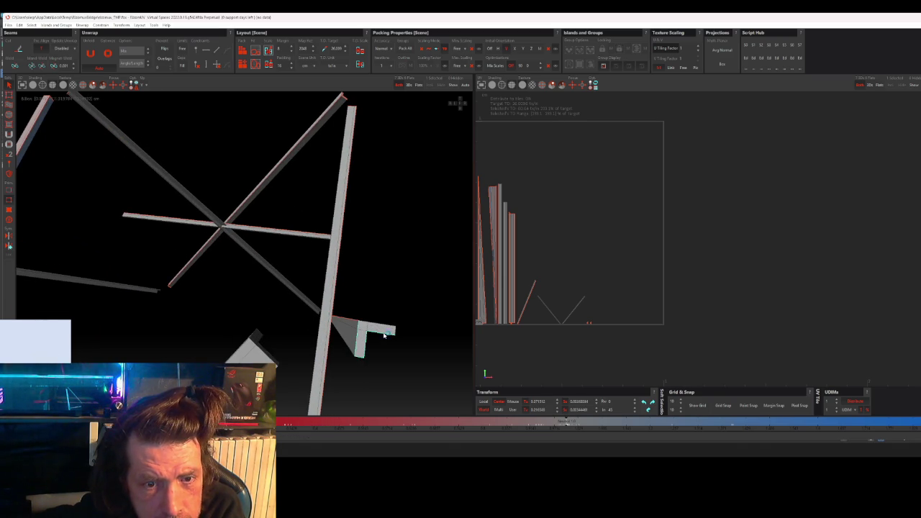
left_click(377, 347)
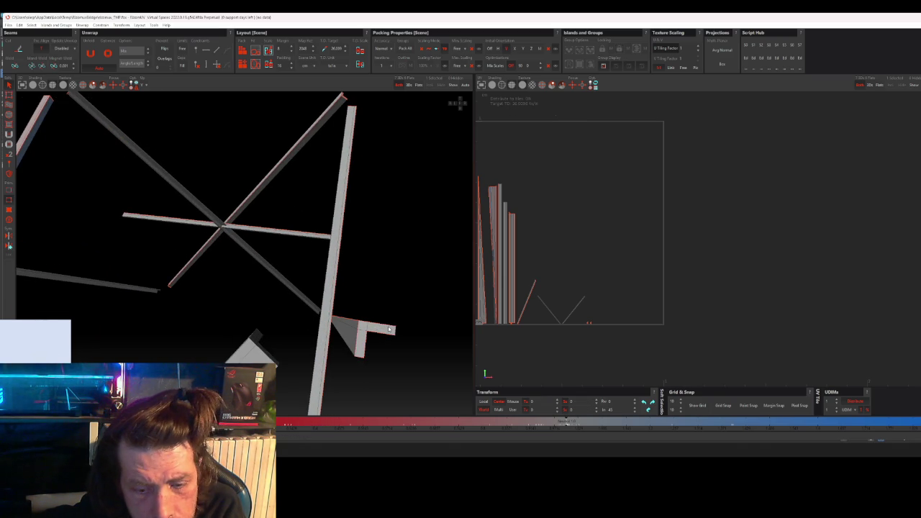
Step: Mark the beam-end corner edges and unfold them with U
middle_click_drag(377, 346, 342, 360)
scroll(341, 360, "up", 3)
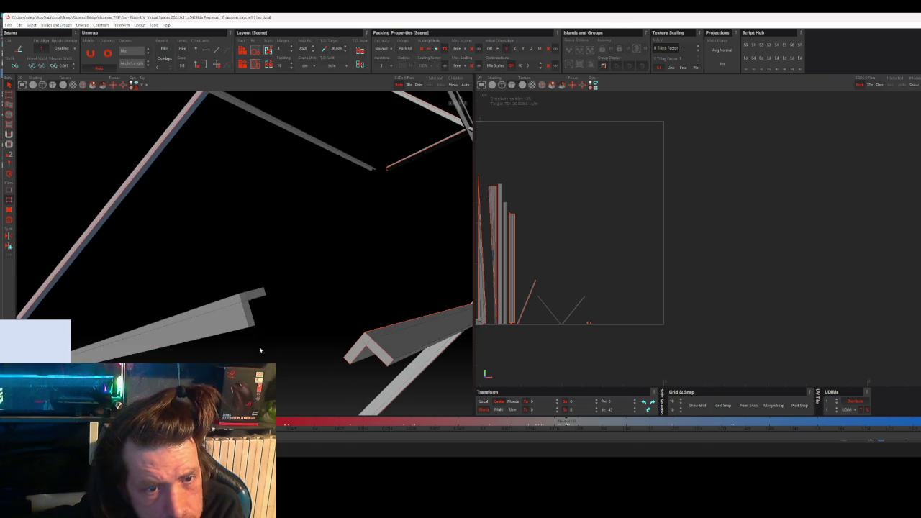
left_click(246, 322)
left_click(253, 294)
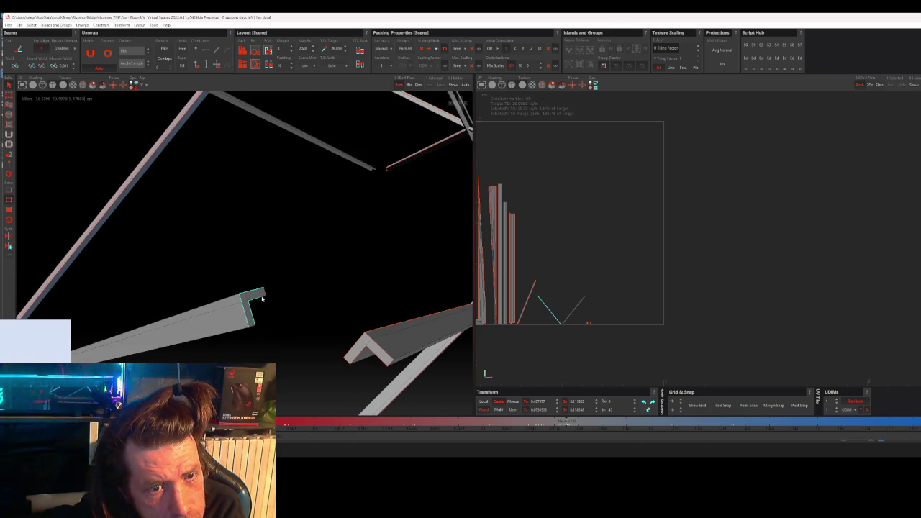
left_click(251, 321)
mouse_move(235, 299)
middle_mouse_down()
mouse_move(240, 317)
mouse_move(270, 308)
mouse_move(270, 325)
mouse_move(341, 216)
mouse_move(309, 264)
mouse_move(273, 202)
mouse_move(290, 245)
mouse_move(247, 308)
mouse_move(261, 267)
mouse_move(253, 276)
mouse_move(272, 257)
middle_mouse_up()
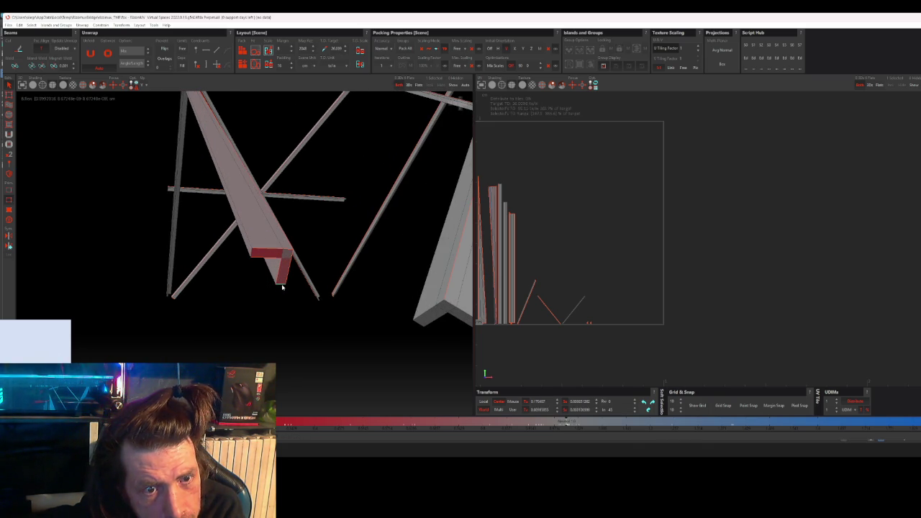
middle_click_drag(285, 290, 263, 279)
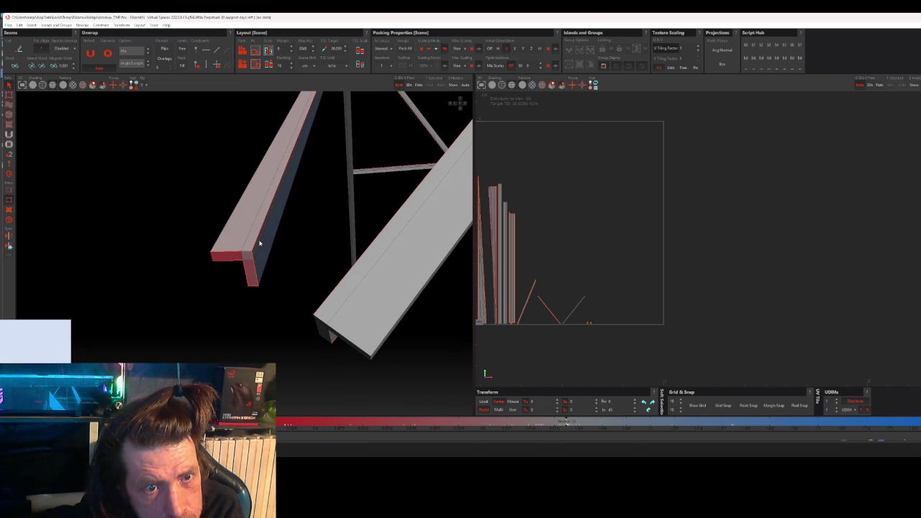
key("u")
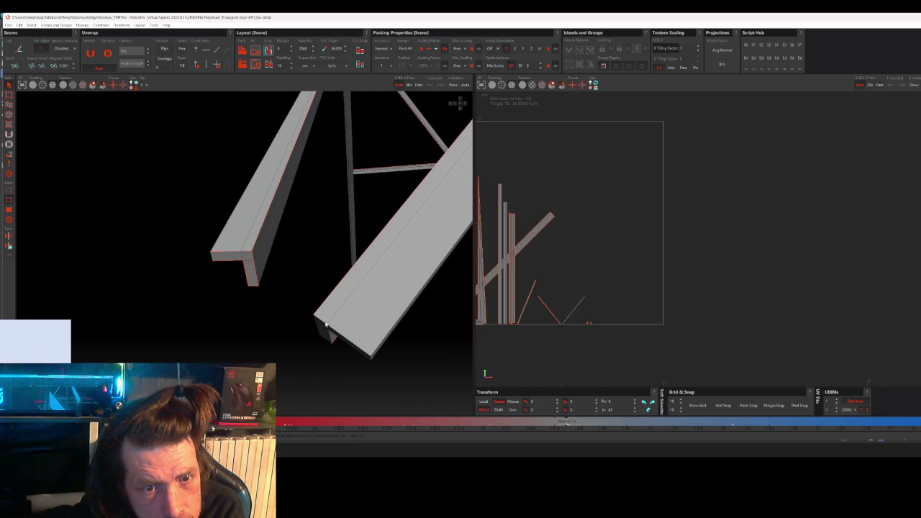
left_click(321, 325)
Step: Hide everything except the two beam pieces and orbit around them
middle_click_drag(331, 362, 344, 341)
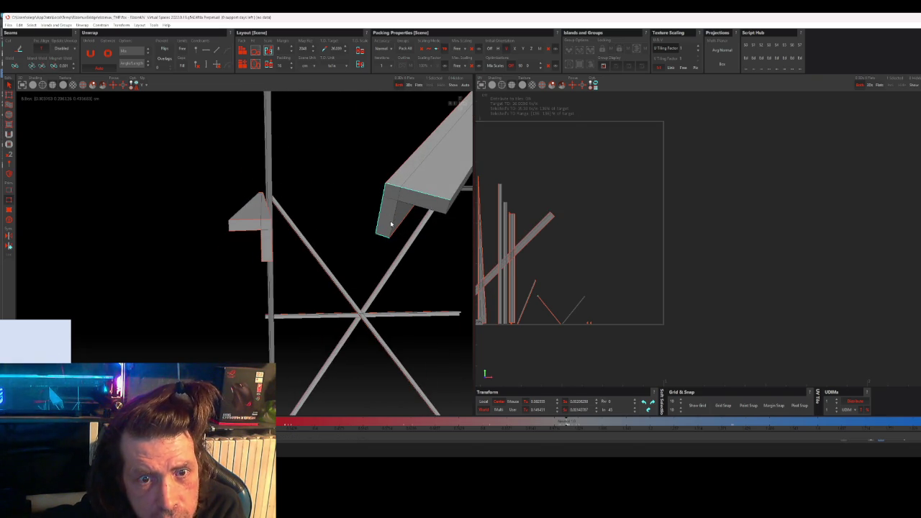
left_click(447, 210)
key("h")
mouse_move(434, 190)
middle_mouse_down()
mouse_move(409, 210)
mouse_move(251, 212)
mouse_move(324, 200)
mouse_move(372, 264)
mouse_move(279, 189)
mouse_move(303, 267)
mouse_move(287, 260)
mouse_move(303, 256)
middle_mouse_up()
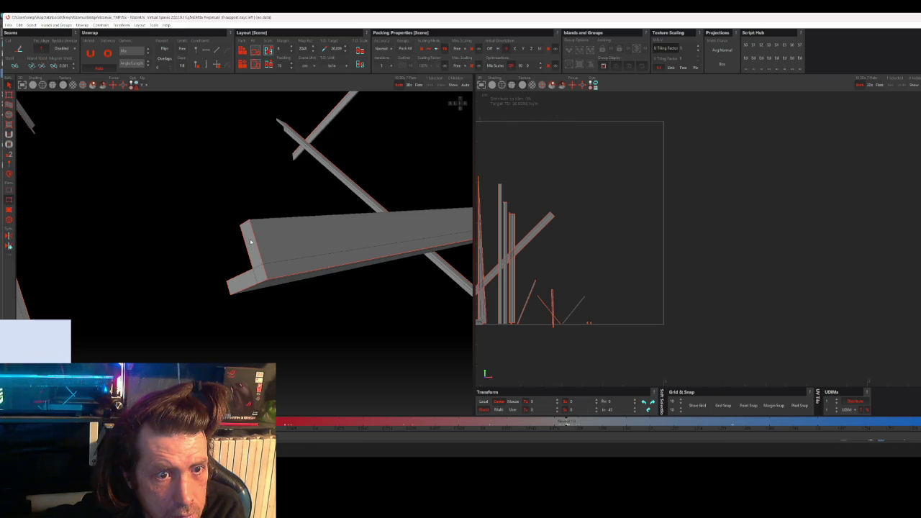
mouse_move(248, 225)
middle_mouse_down()
mouse_move(295, 269)
mouse_move(240, 273)
mouse_move(292, 293)
mouse_move(377, 295)
mouse_move(293, 262)
mouse_move(305, 278)
mouse_move(259, 233)
mouse_move(263, 252)
mouse_move(300, 254)
mouse_move(282, 175)
mouse_move(278, 218)
middle_mouse_up()
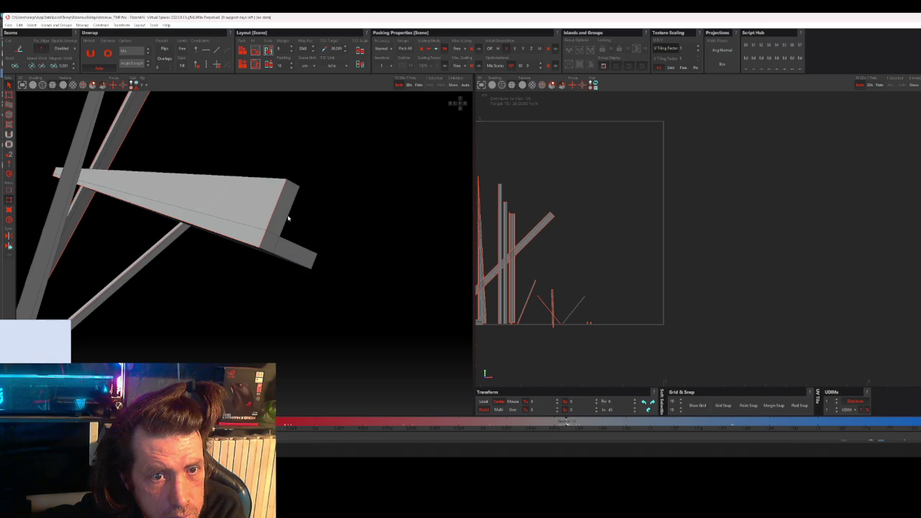
Step: Check the beam's right-end and lower bar's end edges, then pack all UV islands
left_click(291, 187)
left_click(311, 256)
mouse_move(308, 262)
middle_mouse_down()
mouse_move(270, 264)
mouse_move(180, 299)
mouse_move(233, 273)
middle_mouse_up()
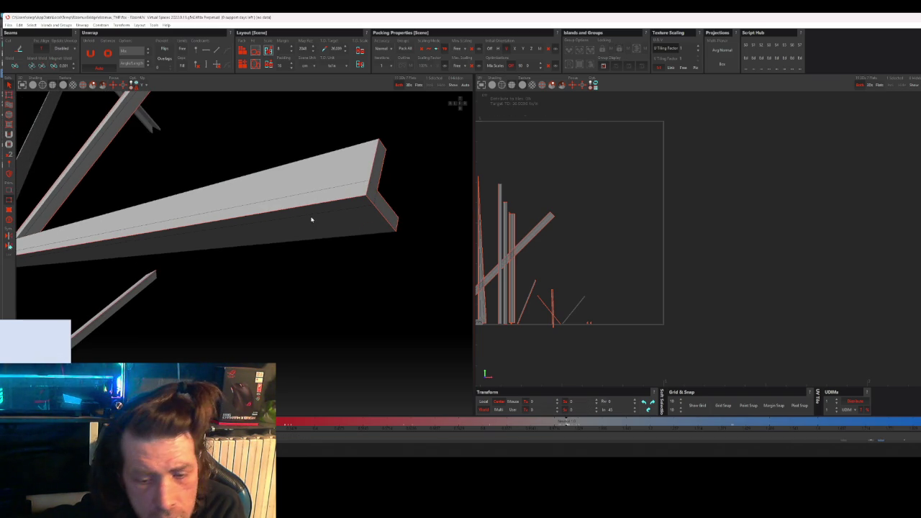
mouse_move(327, 304)
middle_mouse_down()
mouse_move(339, 297)
mouse_move(296, 348)
middle_mouse_up()
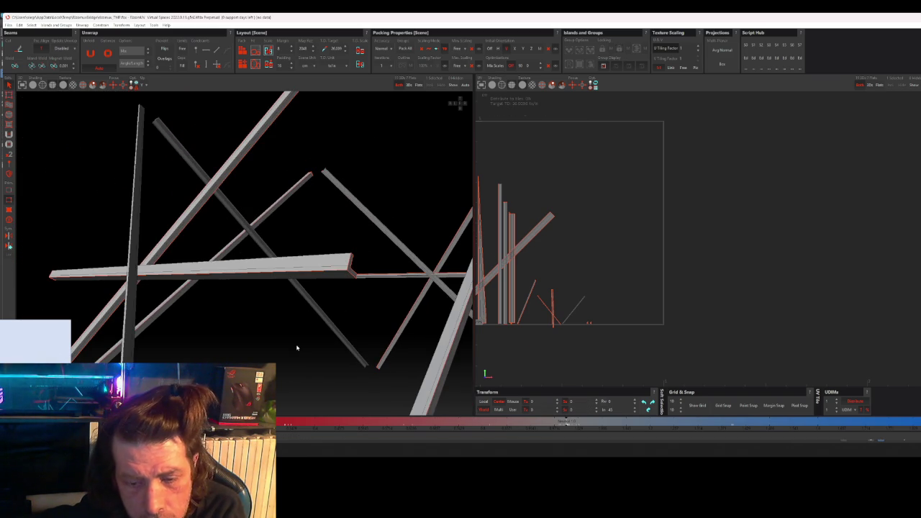
left_click(243, 51)
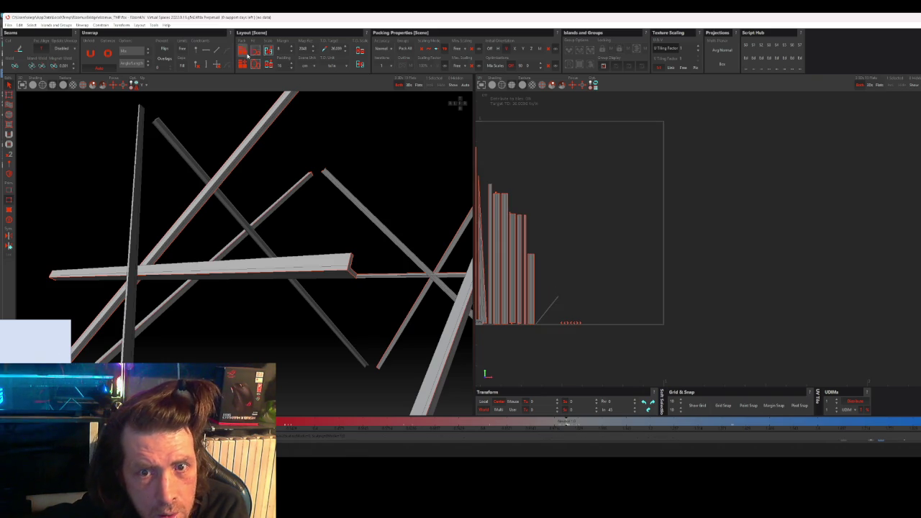
scroll(484, 288, "up", 2)
left_click(494, 306)
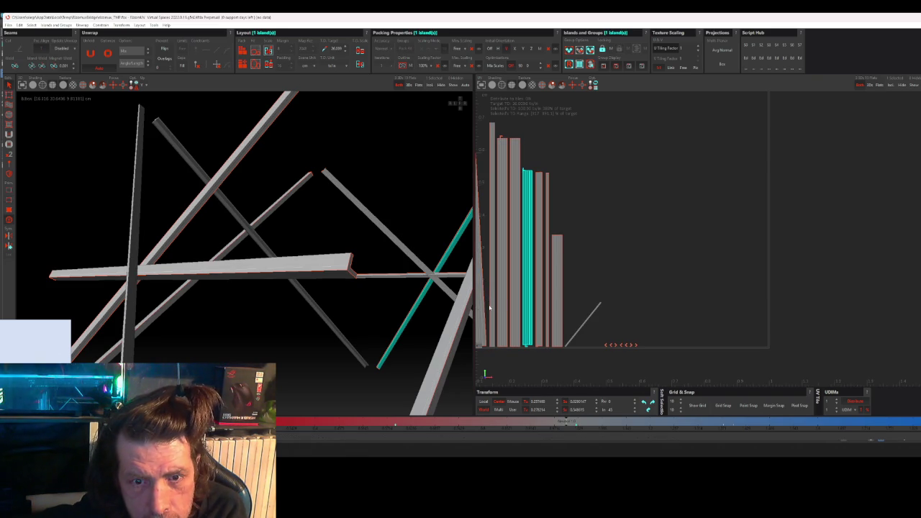
left_click(485, 321)
left_click(504, 145)
mouse_move(327, 261)
left_mouse_down("alt")
mouse_move(285, 257)
mouse_move(338, 200)
mouse_move(307, 195)
mouse_move(324, 185)
mouse_move(279, 240)
mouse_move(199, 273)
mouse_move(180, 255)
left_mouse_up("alt")
left_click(177, 252)
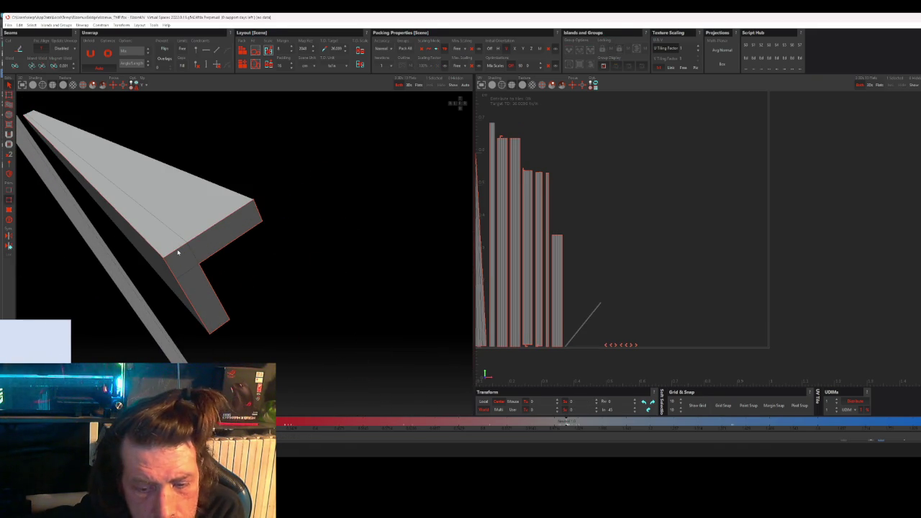
left_click(178, 252)
left_click(185, 257)
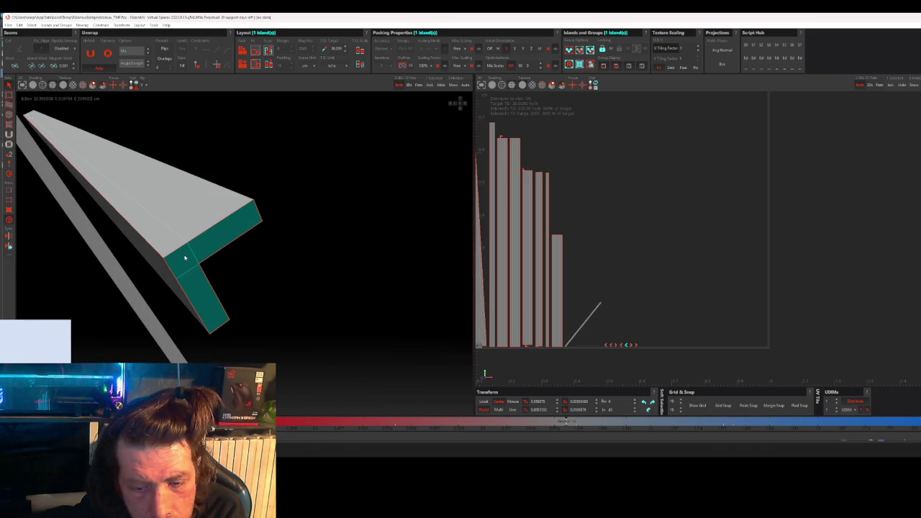
mouse_move(185, 258)
left_mouse_down("alt")
mouse_move(288, 259)
mouse_move(213, 362)
mouse_move(344, 253)
left_mouse_up("alt")
key("ctrl+a")
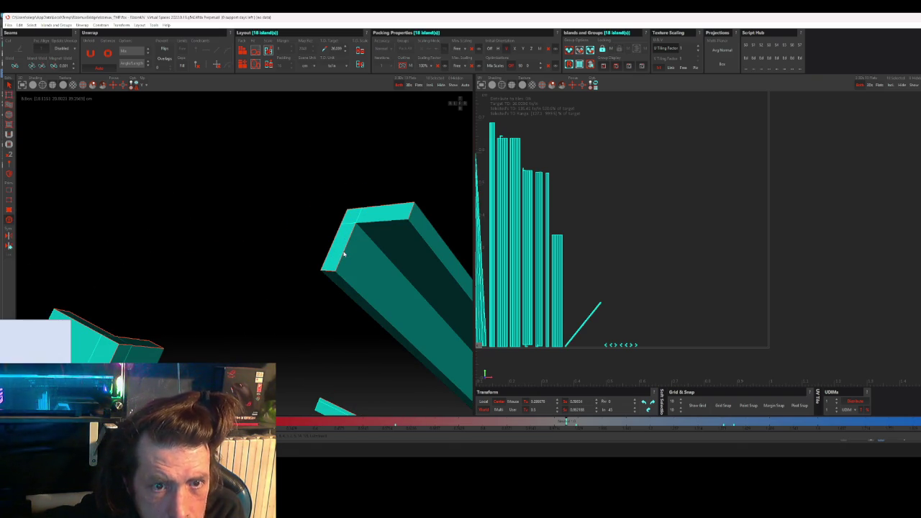
key("ctrl+shift+a")
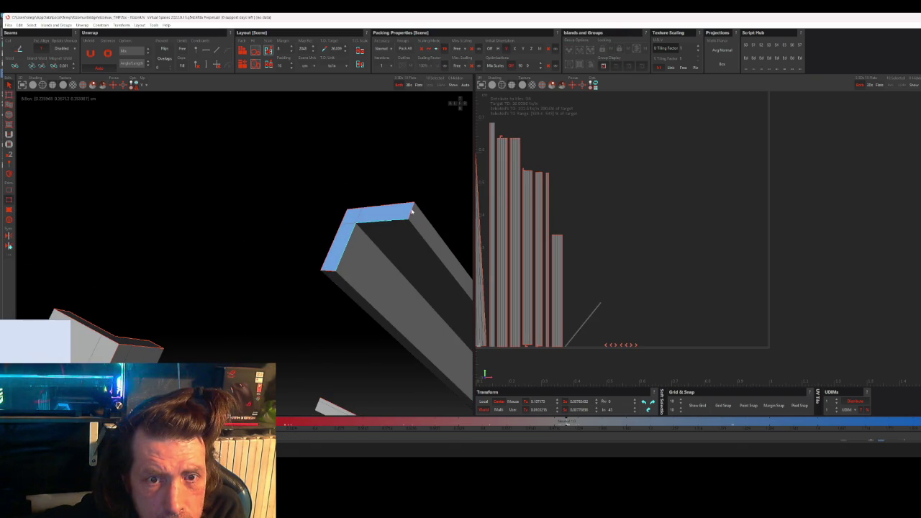
left_click_drag(339, 229, 445, 282, "alt")
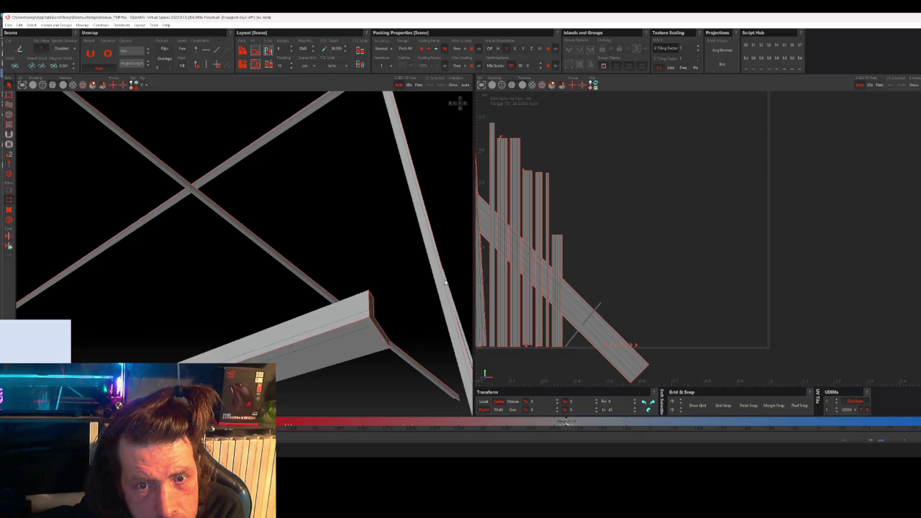
Step: Clear the selection, orbit around the crossing beams, and repack all islands into the 0-1 tile
mouse_move(374, 289)
left_mouse_down("alt")
mouse_move(387, 288)
mouse_move(336, 301)
left_mouse_up("alt")
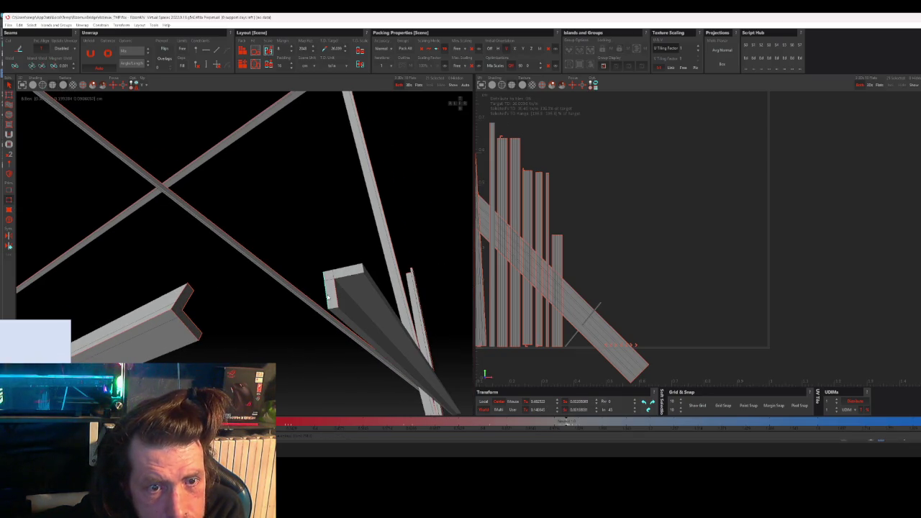
left_click(355, 271)
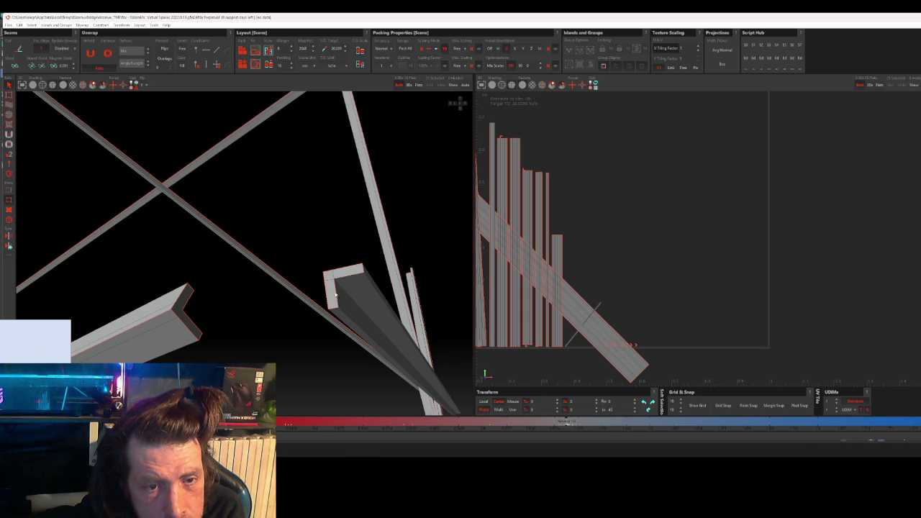
middle_click_drag(340, 285, 387, 287)
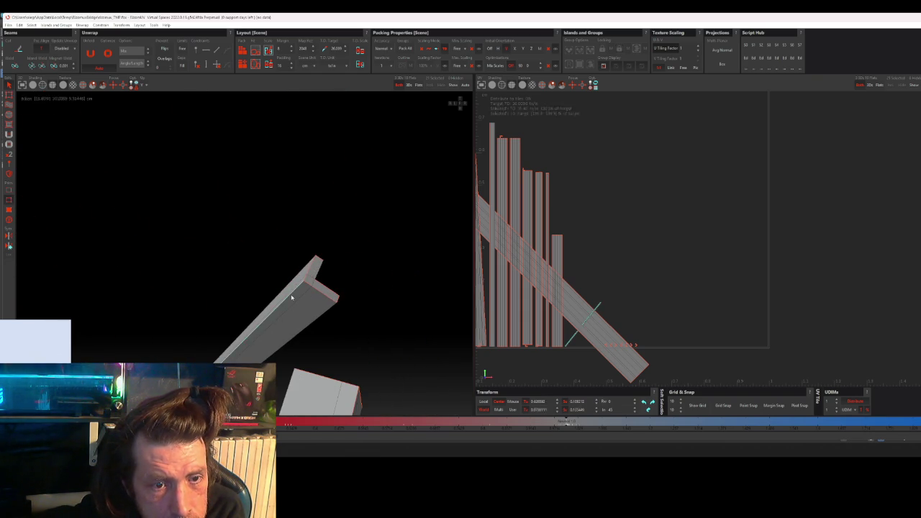
mouse_move(287, 296)
middle_mouse_down()
mouse_move(354, 265)
mouse_move(348, 286)
mouse_move(391, 247)
mouse_move(322, 270)
middle_mouse_up()
scroll(322, 270, "up", 2)
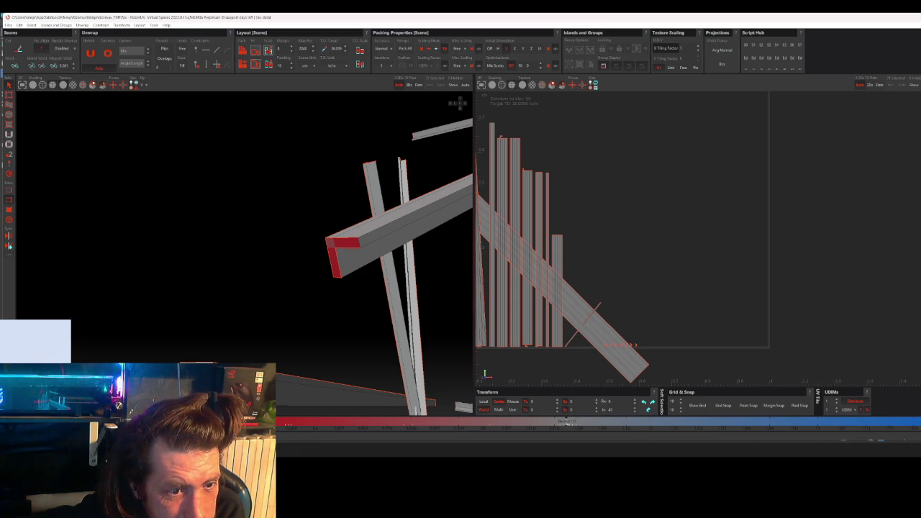
middle_click_drag(233, 425, 229, 356)
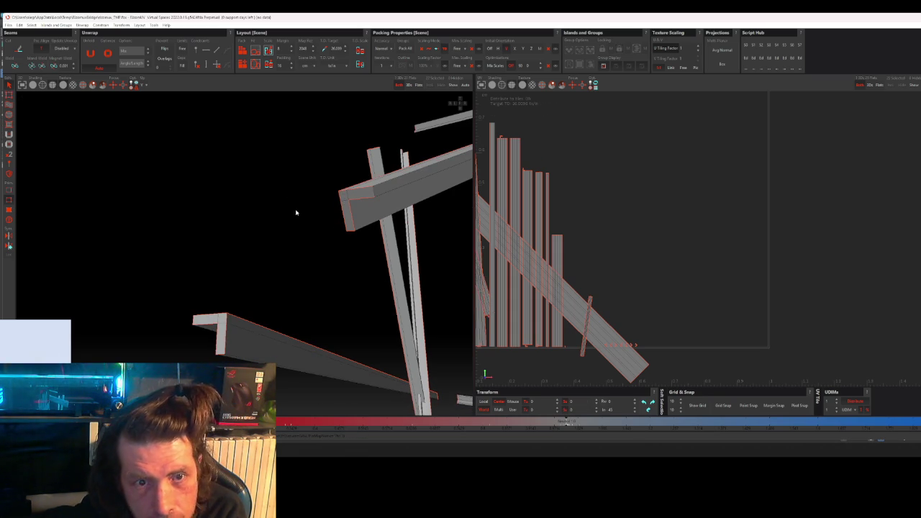
key("p")
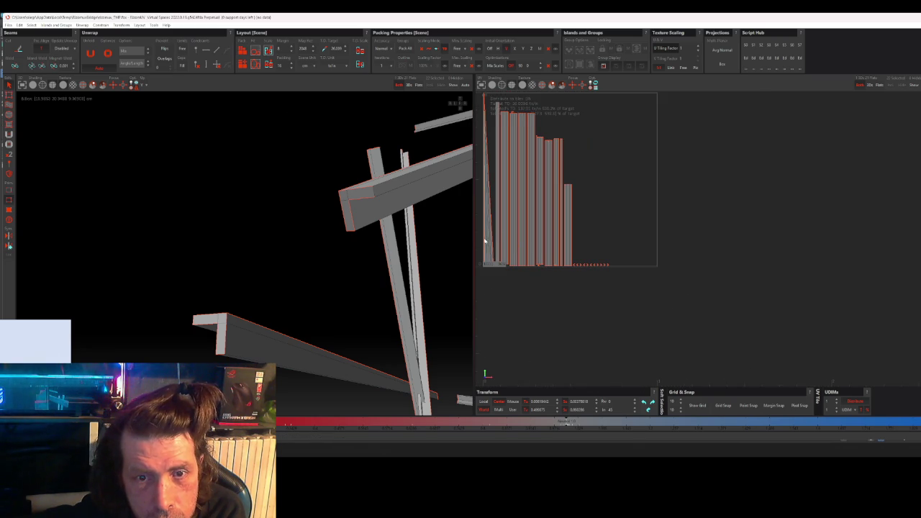
left_click(494, 250)
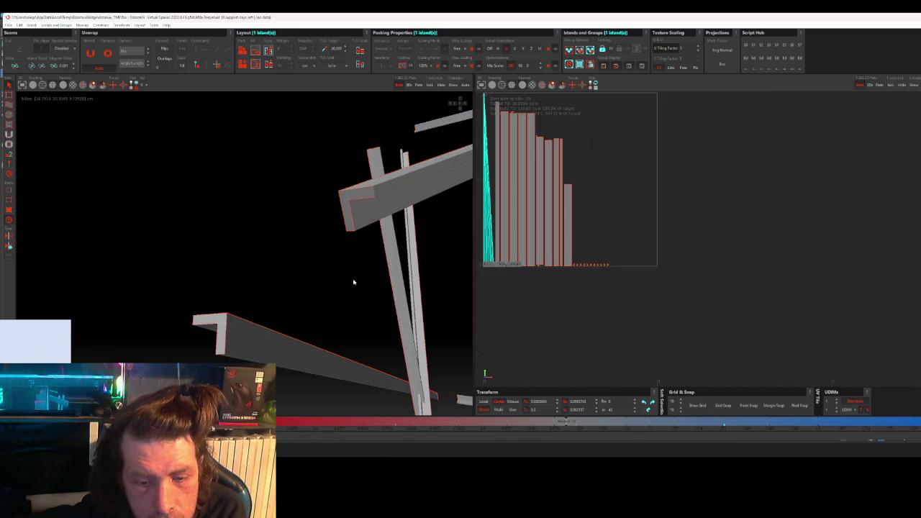
key("f")
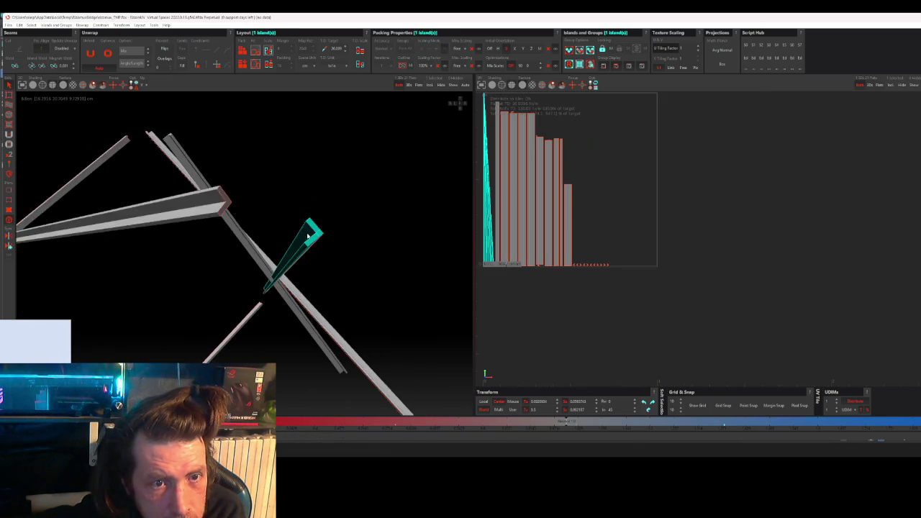
left_click_drag(354, 282, 323, 235, "alt")
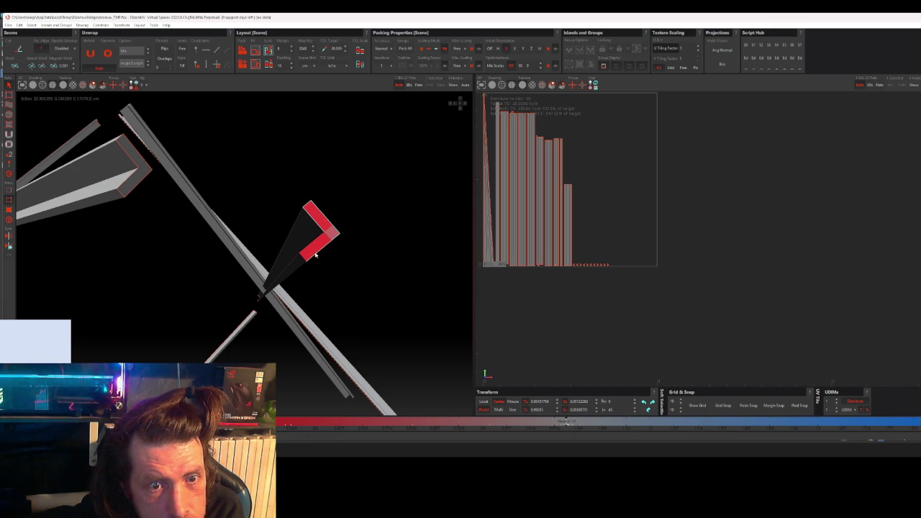
left_click(310, 248)
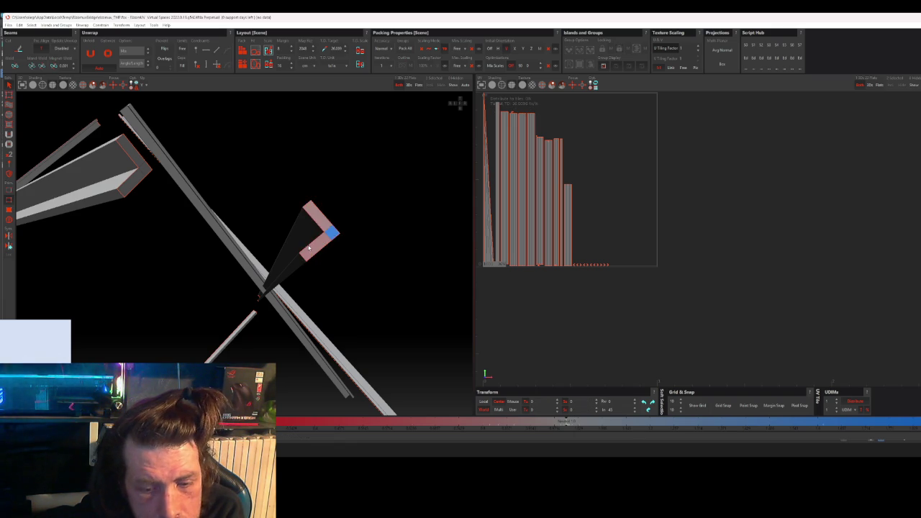
left_click_drag(309, 249, 306, 280, "alt")
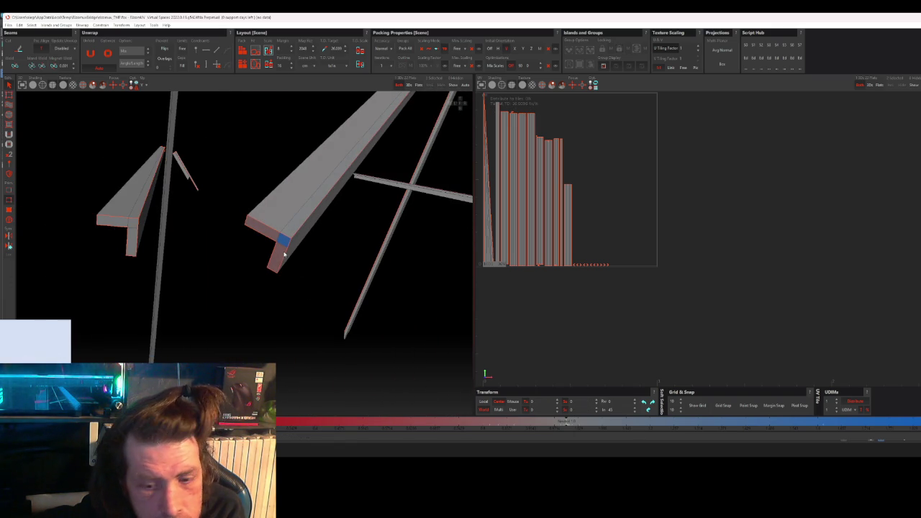
mouse_move(285, 254)
left_mouse_down("alt")
mouse_move(325, 241)
mouse_move(305, 271)
mouse_move(239, 322)
mouse_move(252, 305)
mouse_move(237, 231)
mouse_move(248, 246)
left_mouse_up("alt")
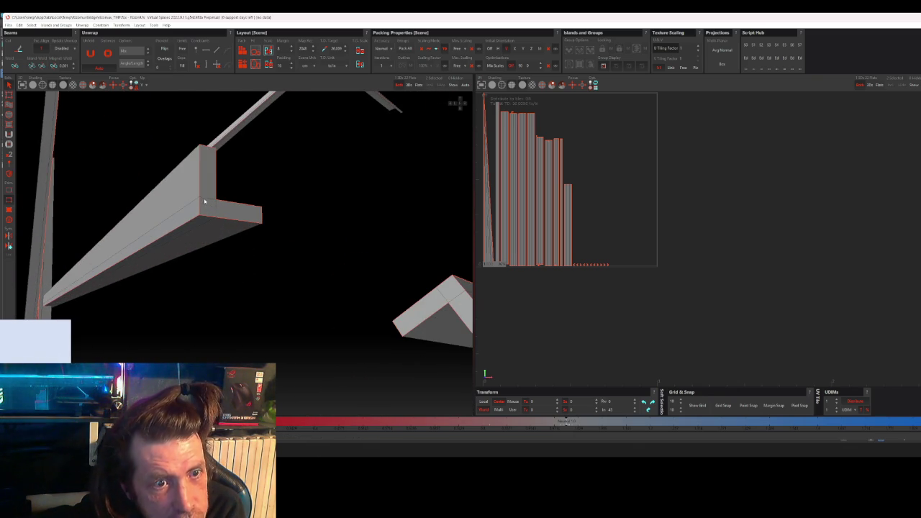
left_click_drag(205, 202, 307, 275, "alt")
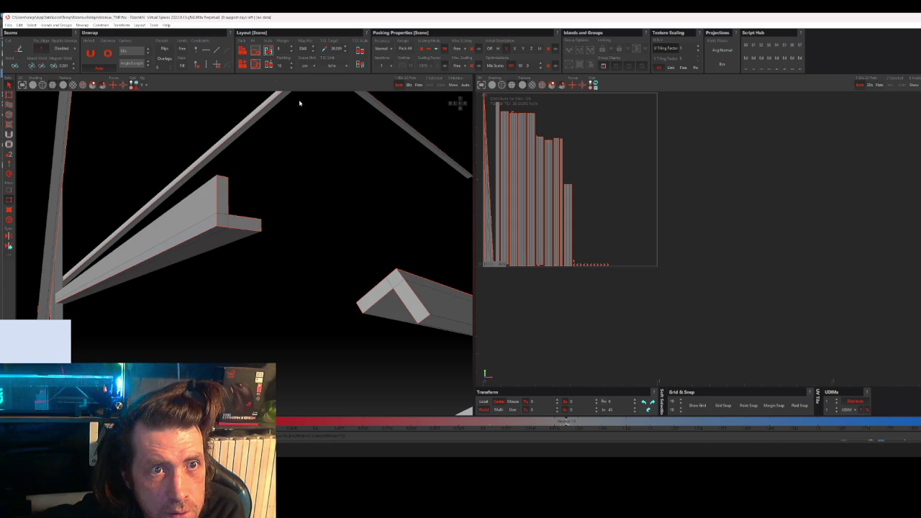
left_click(487, 239)
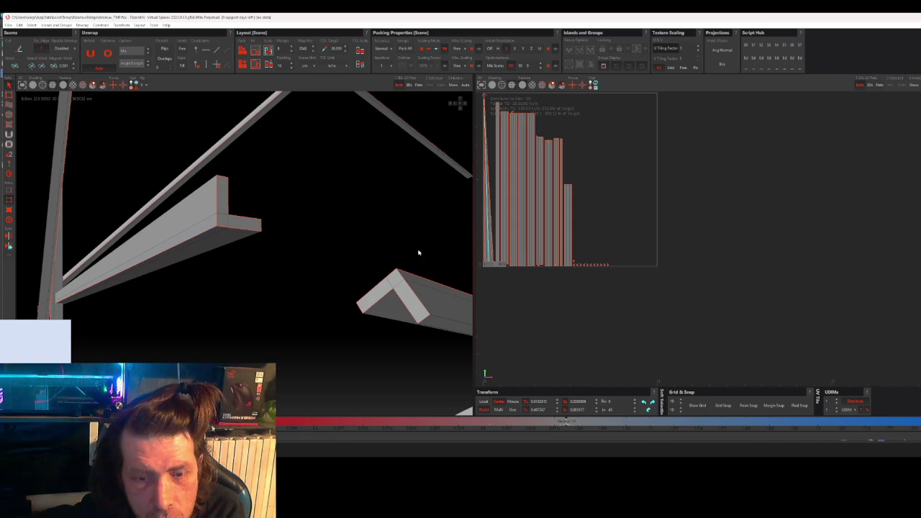
left_click(483, 238)
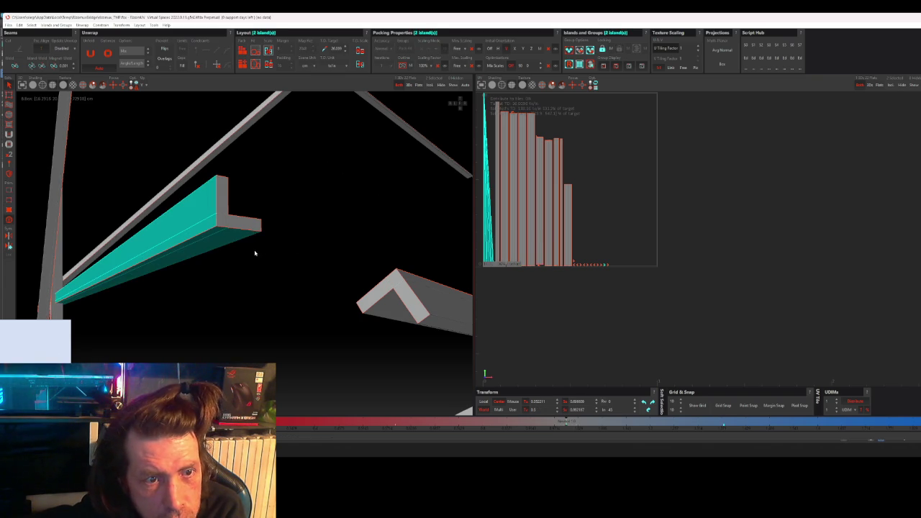
mouse_move(238, 247)
middle_mouse_down()
mouse_move(253, 247)
mouse_move(310, 187)
mouse_move(199, 312)
middle_mouse_up()
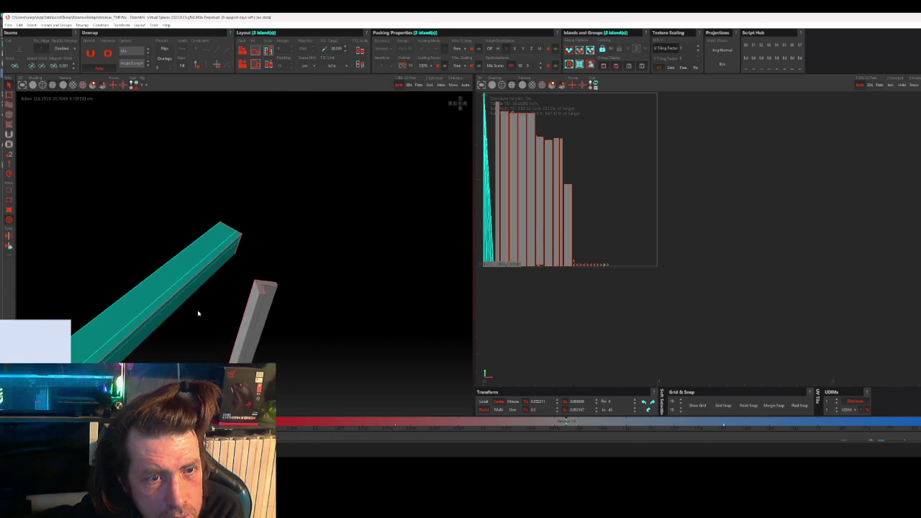
scroll(314, 226, "up", 5)
scroll(314, 226, "down", 2)
mouse_move(307, 232)
middle_mouse_down()
mouse_move(288, 269)
mouse_move(319, 202)
mouse_move(253, 295)
mouse_move(342, 188)
mouse_move(259, 292)
mouse_move(324, 216)
mouse_move(342, 265)
middle_mouse_up()
left_click(339, 303)
mouse_move(339, 302)
middle_mouse_down()
mouse_move(336, 284)
mouse_move(319, 284)
mouse_move(328, 255)
middle_mouse_up()
left_click(339, 250)
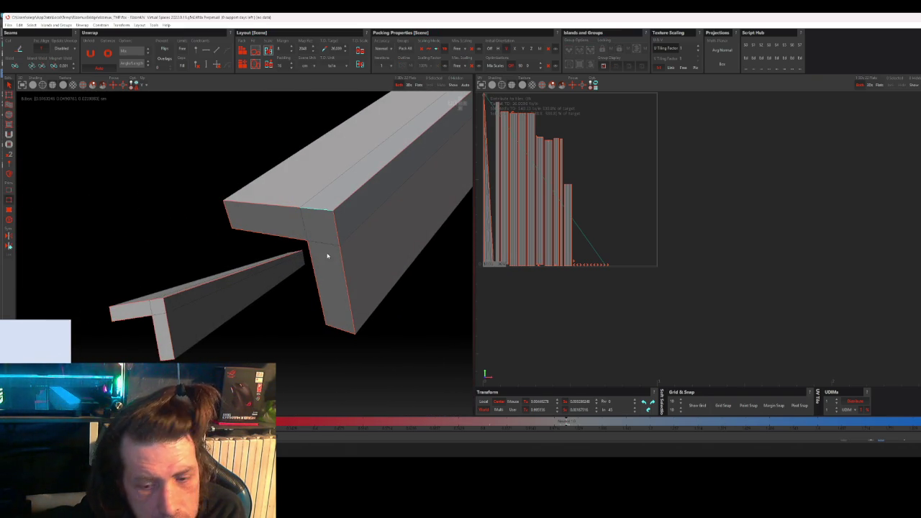
left_click(394, 230)
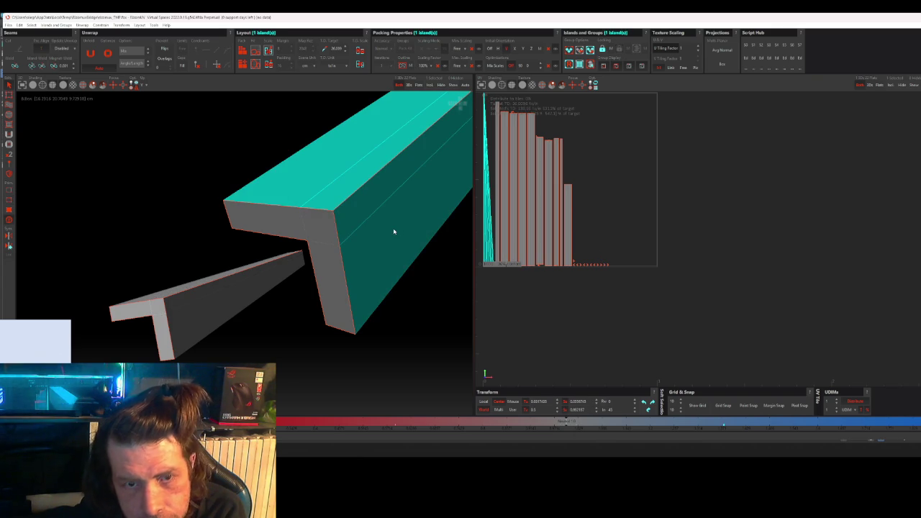
left_click(618, 168)
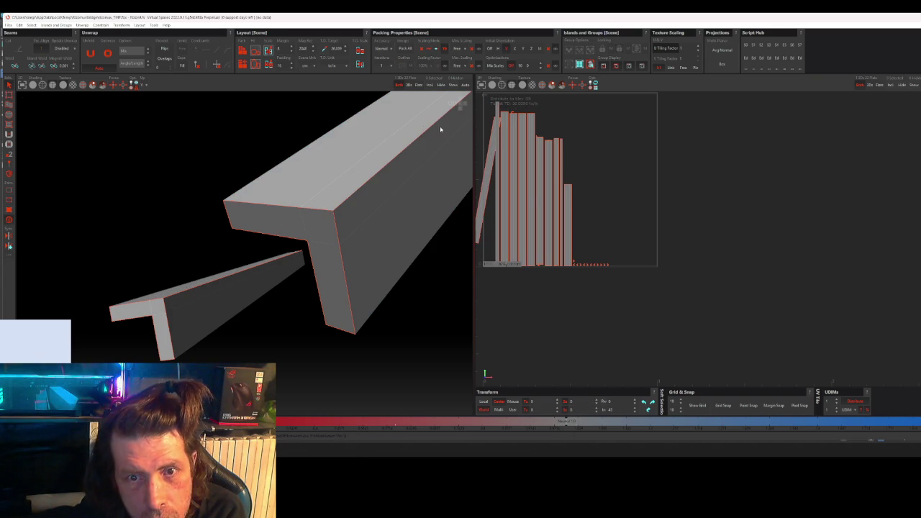
Step: Repack the UV islands, then frame one packed island's beam in the 3D view
left_click(242, 51)
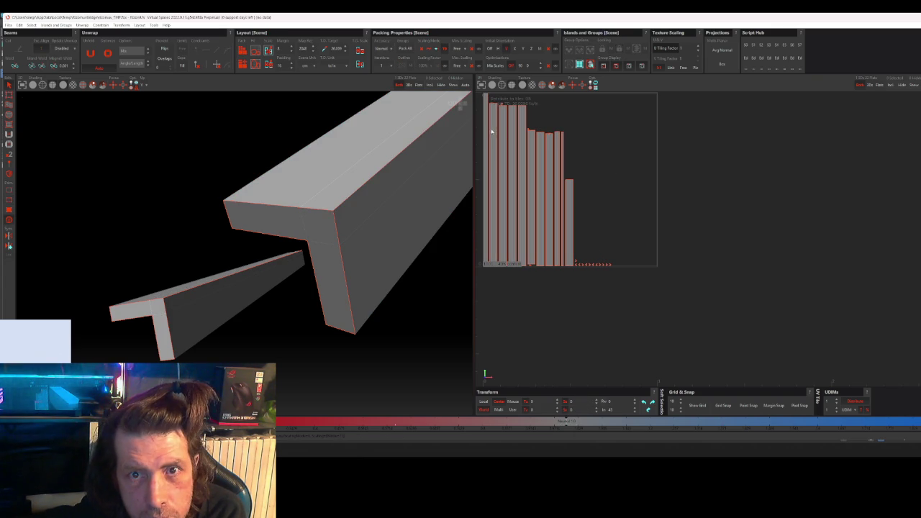
left_click(508, 126)
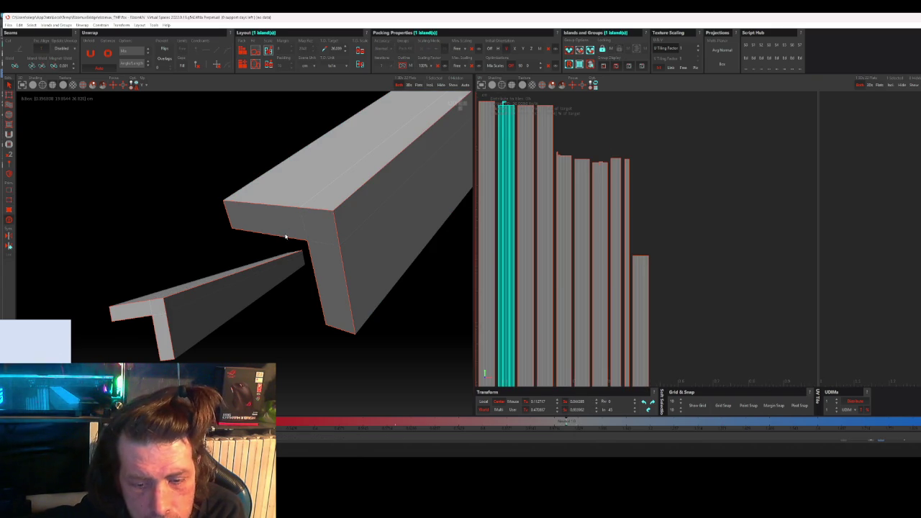
scroll(286, 237, "down", 5)
left_click_drag(283, 237, 157, 349, "alt")
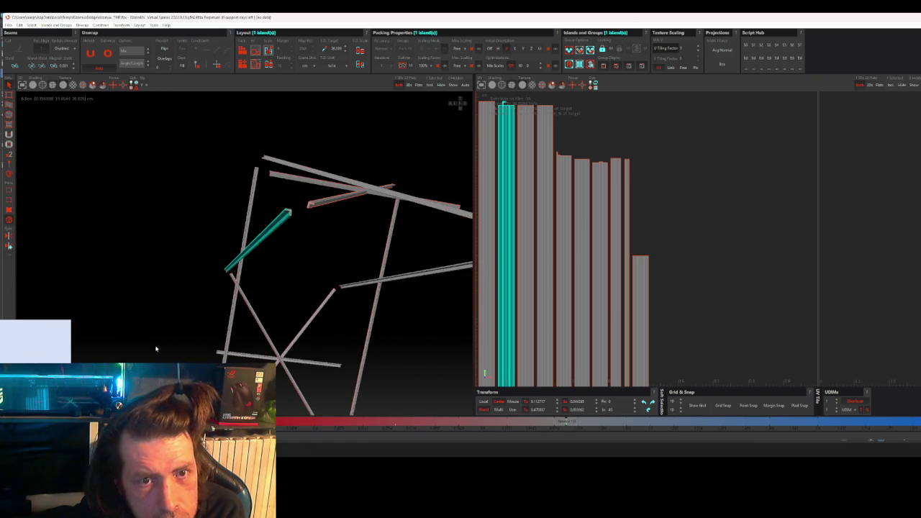
key("f")
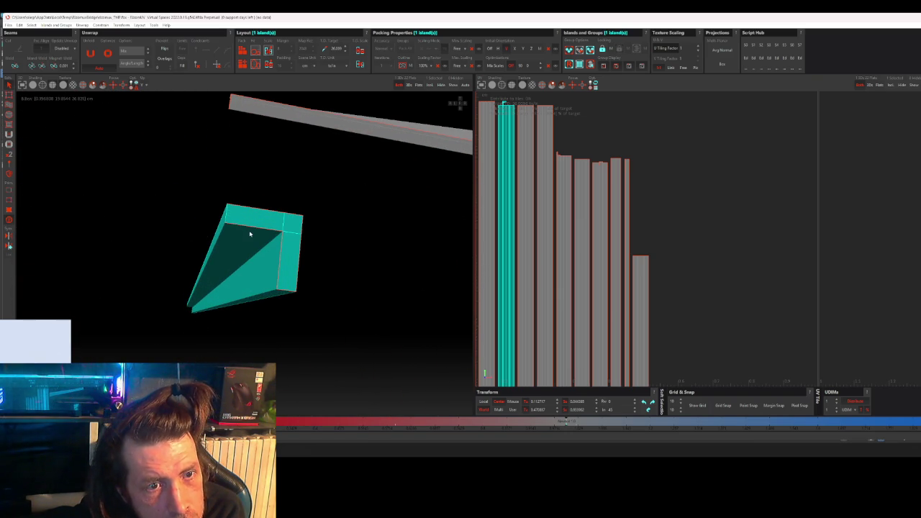
left_click(238, 220, "ctrl")
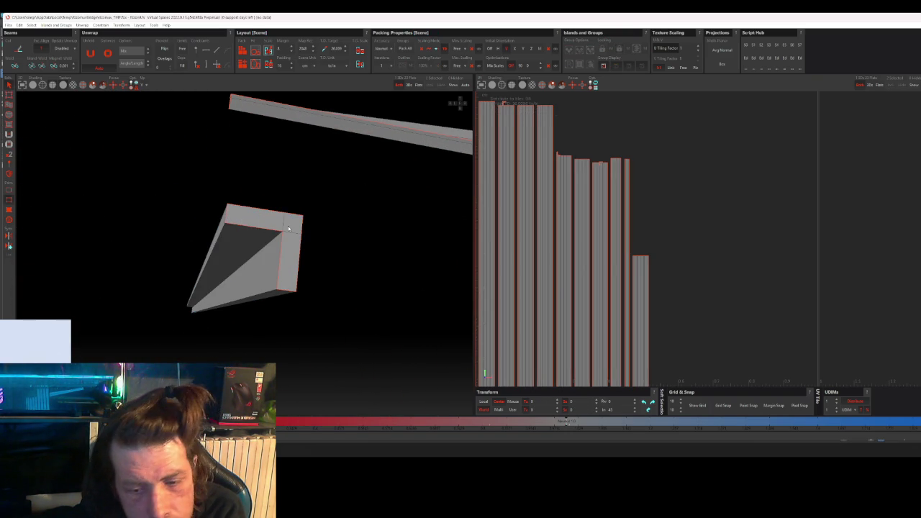
left_click_drag(288, 226, 246, 258, "alt")
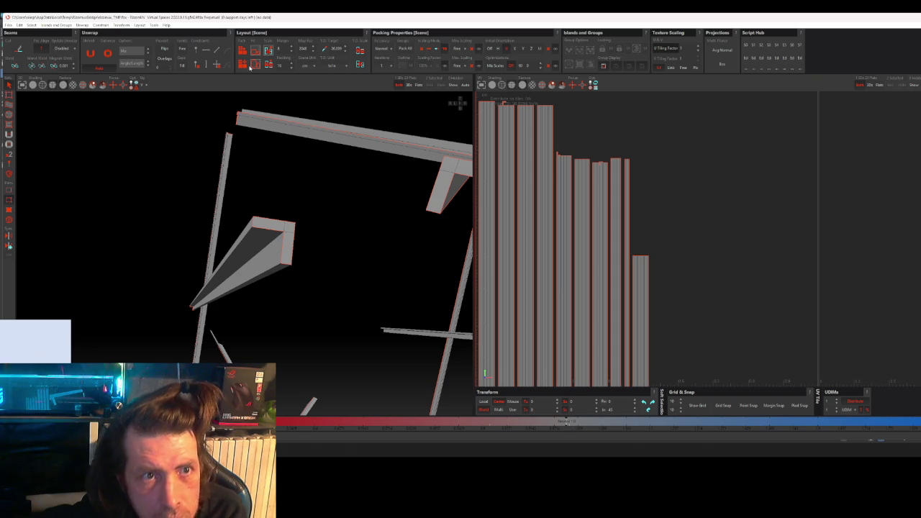
Step: Frame the beam of a tall UV island and inspect its end cap
left_click(564, 187)
key("f")
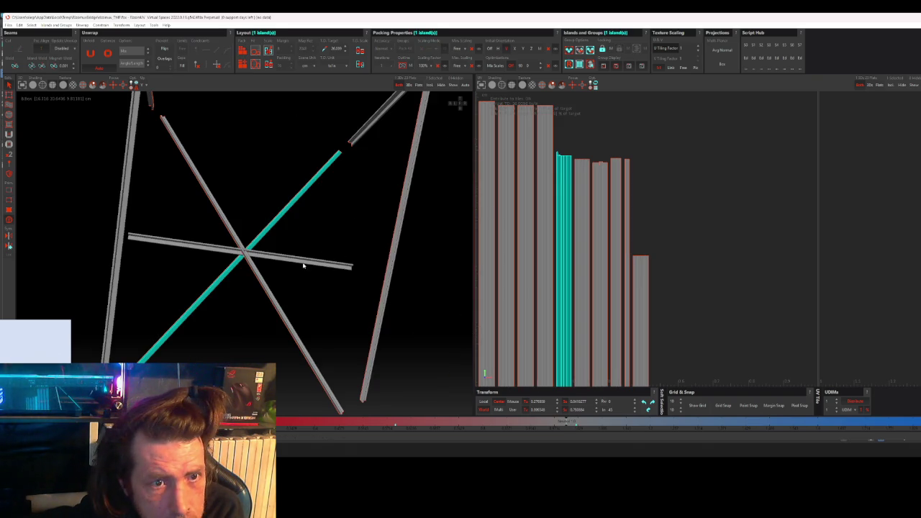
mouse_move(303, 265)
left_mouse_down("alt")
mouse_move(319, 251)
mouse_move(362, 265)
left_mouse_up("alt")
scroll(343, 239, "up", 5)
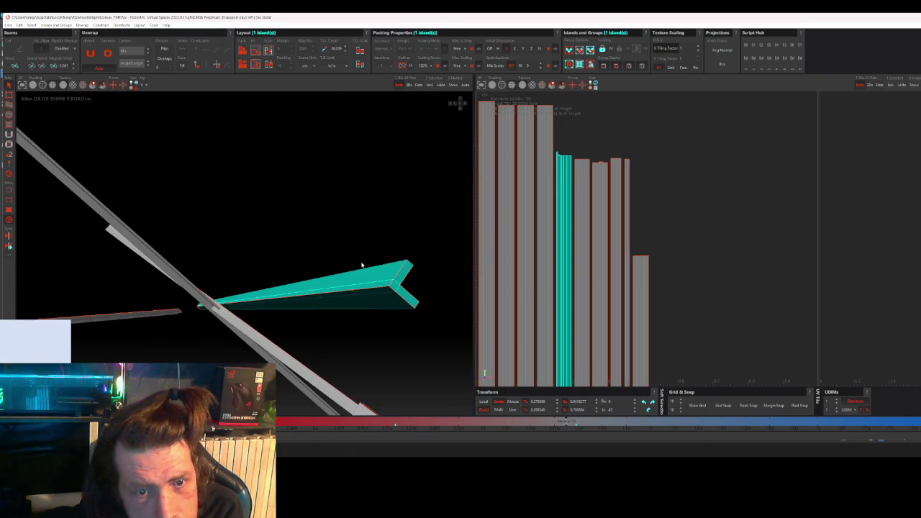
left_click(395, 286)
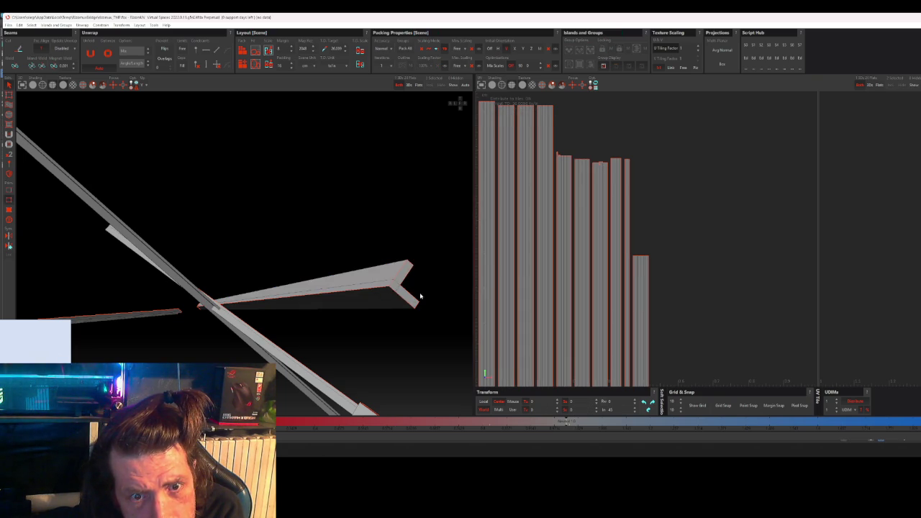
left_click(407, 296)
left_click(406, 296)
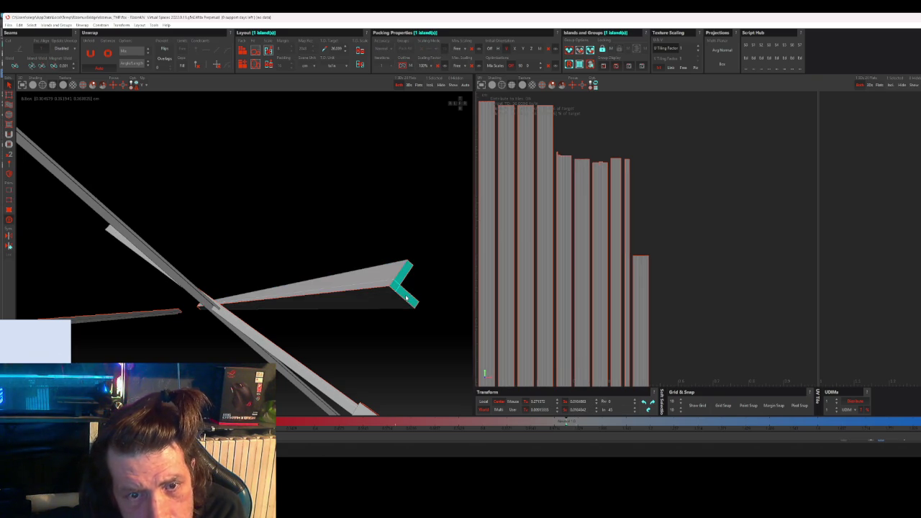
left_click(401, 179)
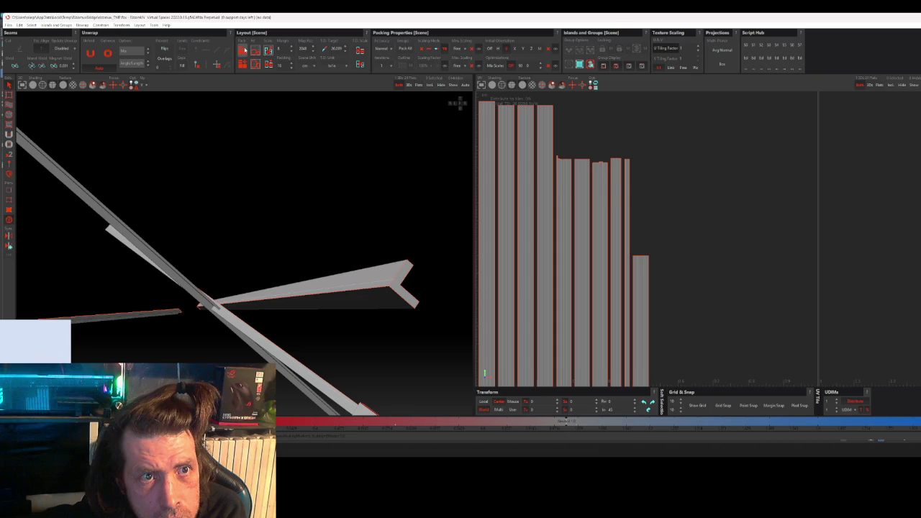
Step: Select another beam island and zoom the 3D view onto that beam
left_click(565, 199)
middle_click_drag(288, 216, 273, 292)
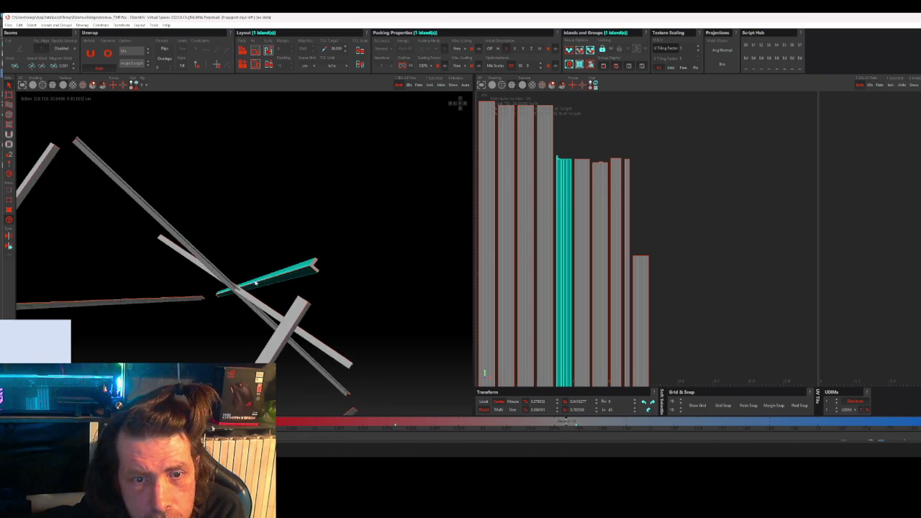
key("f")
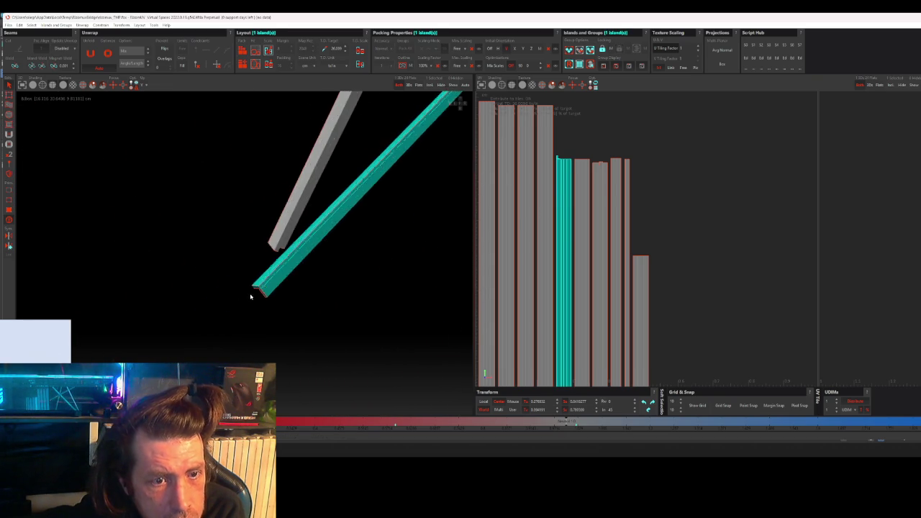
left_click(366, 223)
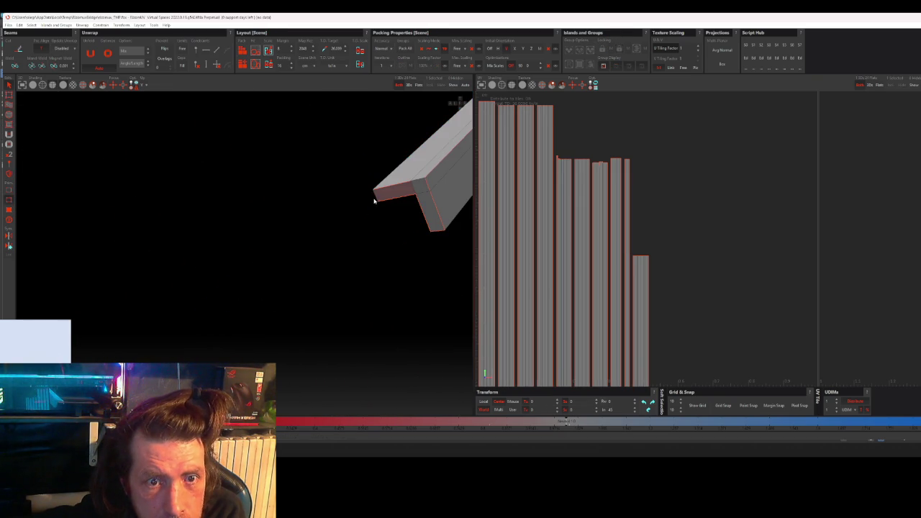
Step: Grow a beam-end edge to islands, then pick that beam's island in the UV layout
left_click(377, 199)
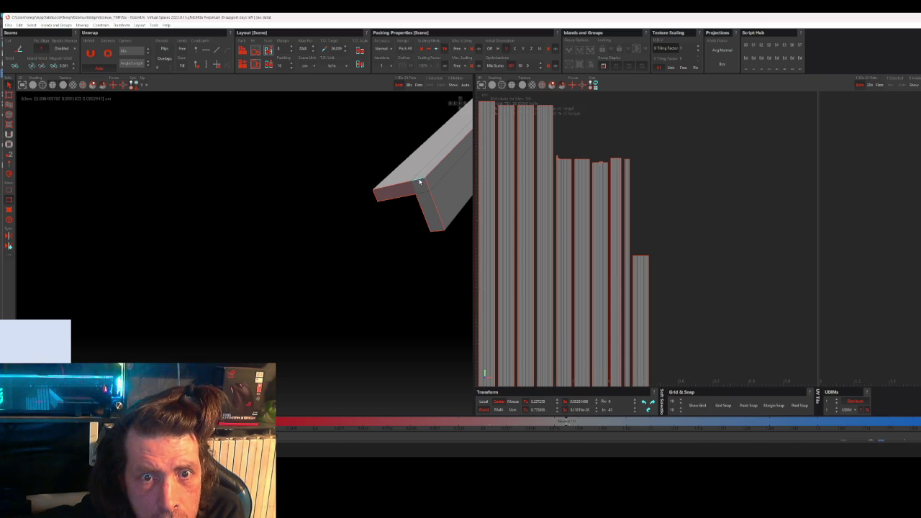
key("F4")
left_click(433, 207)
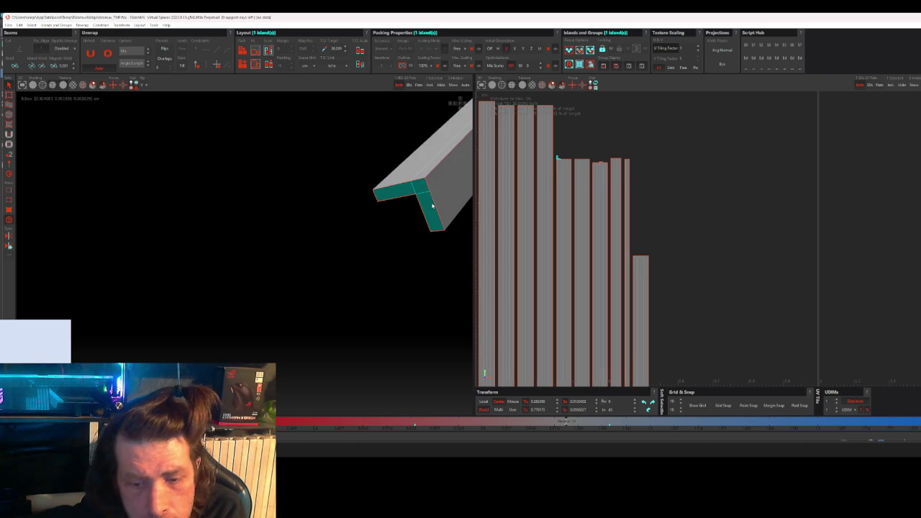
left_click(456, 185)
left_click(364, 245)
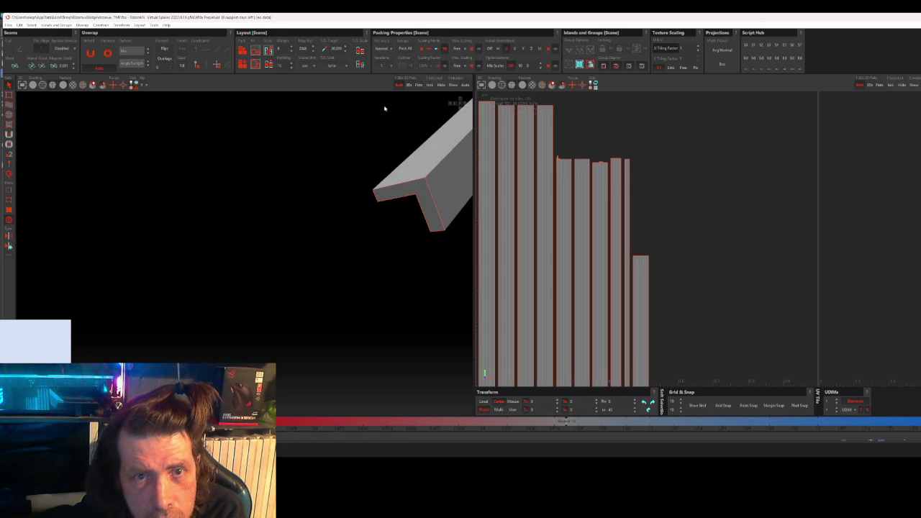
left_click(254, 54)
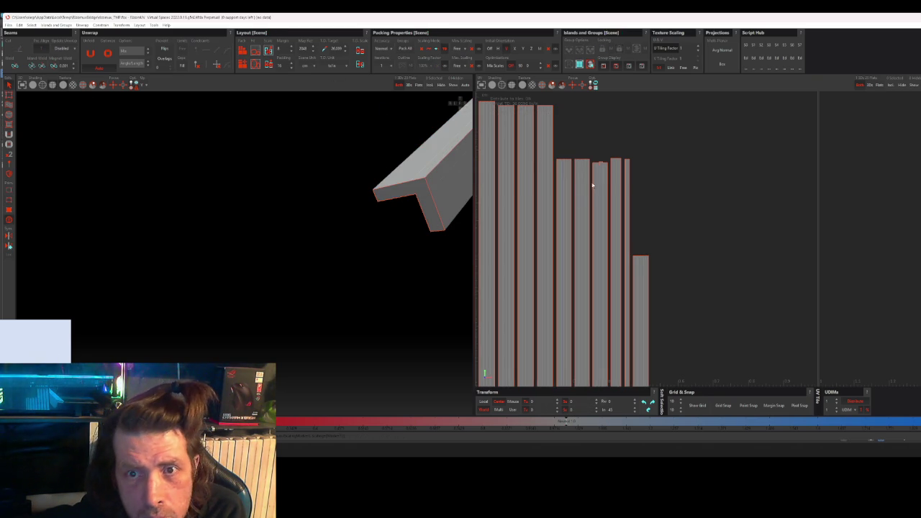
left_click(589, 177)
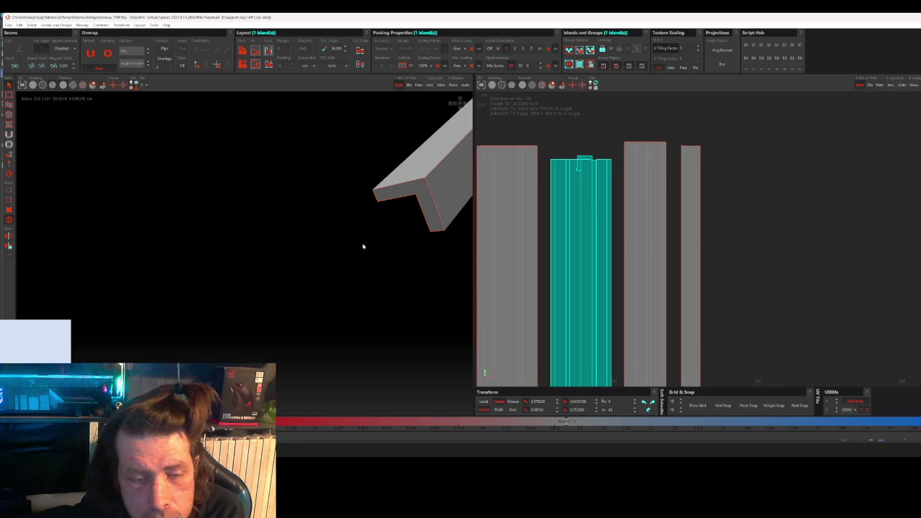
Step: Frame the selected beam up close and check its L-shaped end-cap island
key("f")
mouse_move(336, 304)
left_mouse_down("alt")
mouse_move(302, 290)
mouse_move(339, 277)
mouse_move(395, 282)
mouse_move(362, 257)
mouse_move(362, 238)
mouse_move(370, 282)
mouse_move(290, 295)
mouse_move(316, 317)
mouse_move(216, 237)
left_mouse_up("alt")
left_click(259, 178)
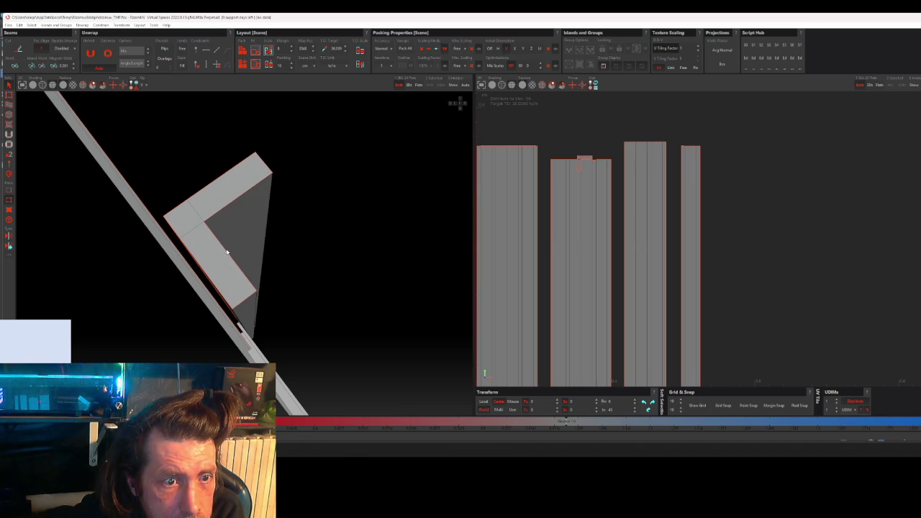
left_click(259, 178)
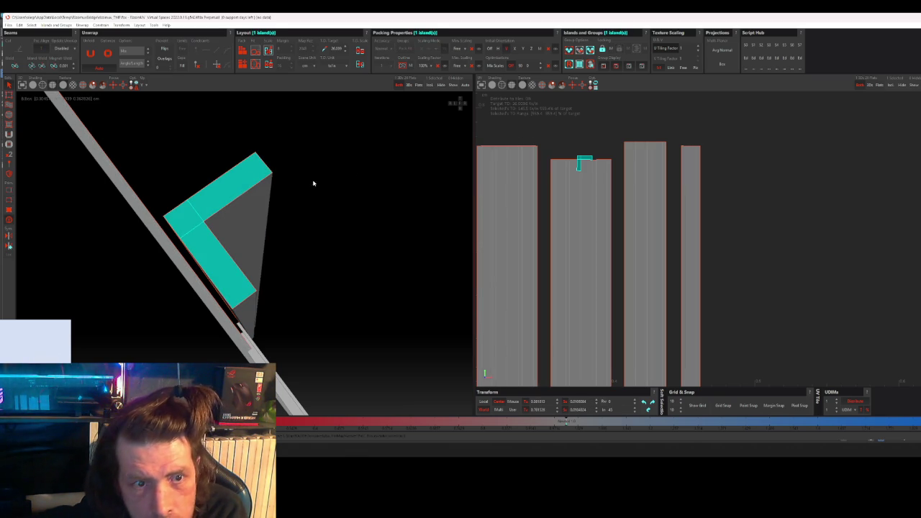
left_click(292, 187)
Step: Repack the islands and straighten the small end-cap islands to the axes
key("p")
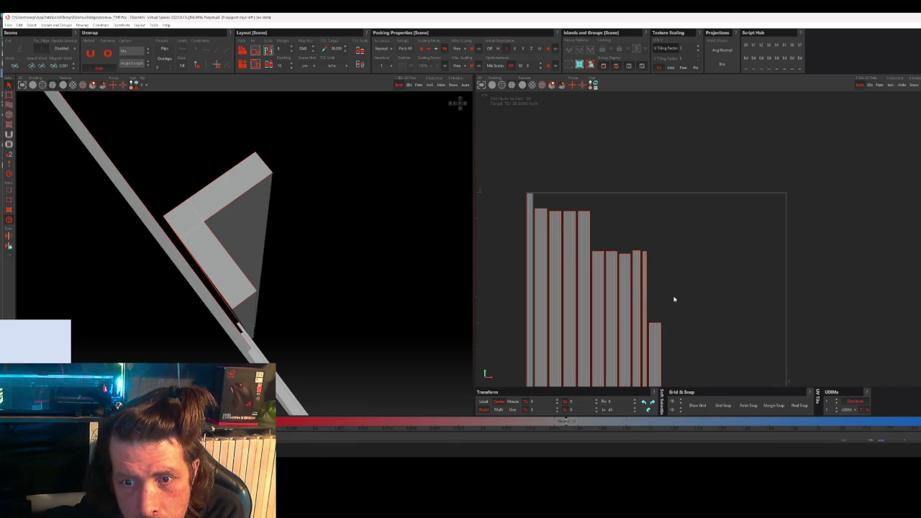
left_click_drag(772, 255, 677, 319)
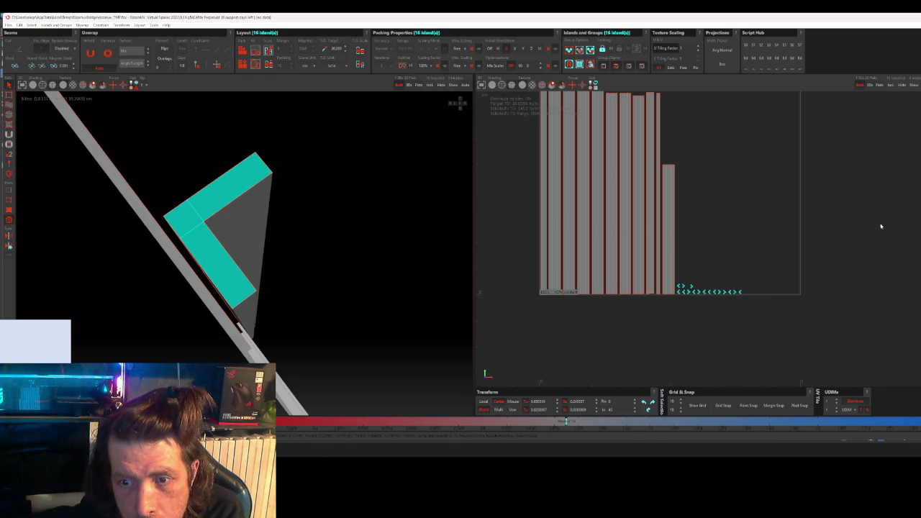
key("p")
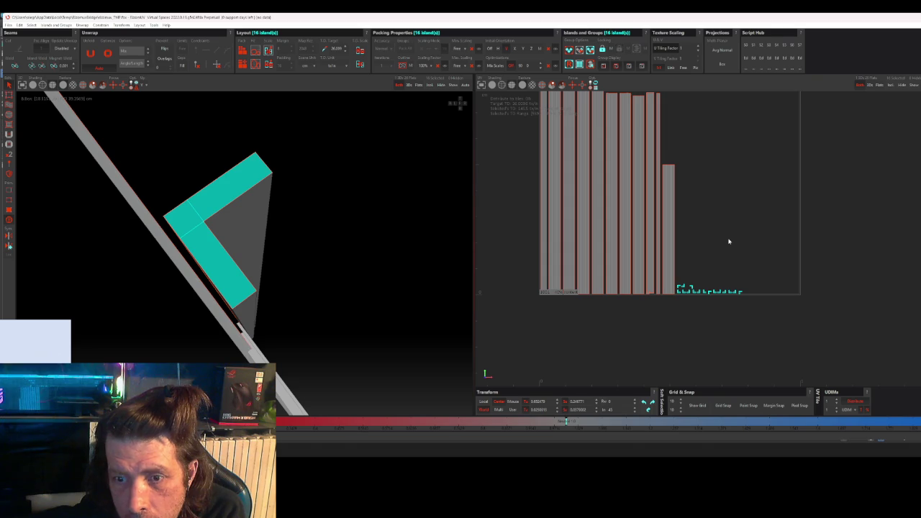
left_click(728, 245)
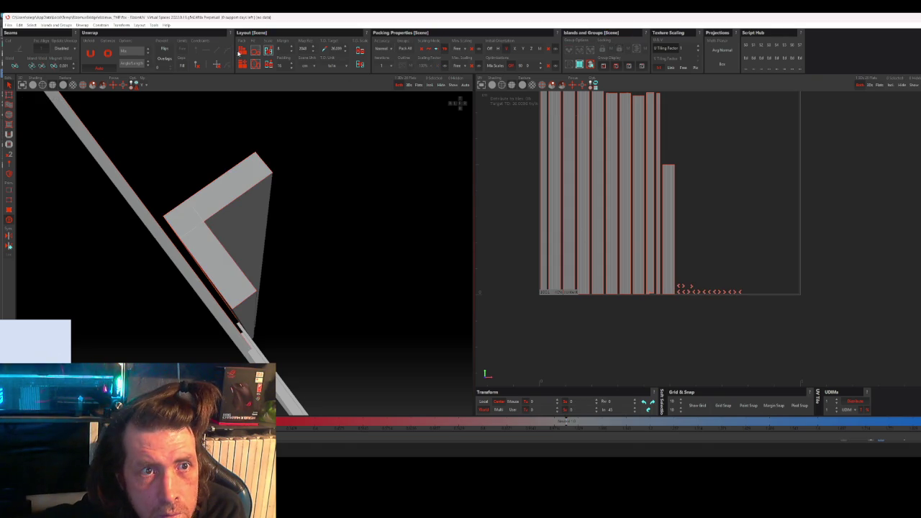
mouse_move(263, 162)
middle_mouse_down()
mouse_move(274, 231)
mouse_move(292, 264)
mouse_move(359, 243)
mouse_move(356, 264)
mouse_move(379, 193)
mouse_move(370, 219)
mouse_move(378, 251)
mouse_move(342, 244)
mouse_move(286, 206)
mouse_move(289, 221)
mouse_move(205, 209)
middle_mouse_up()
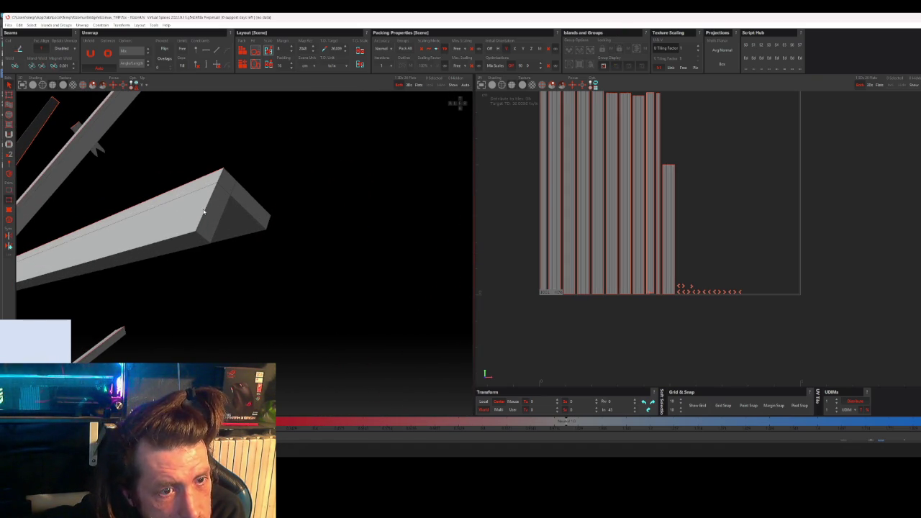
Step: Select beam end-cap edges and islands, including the beam-junction island, to inspect them
left_click(205, 214)
left_click(214, 226)
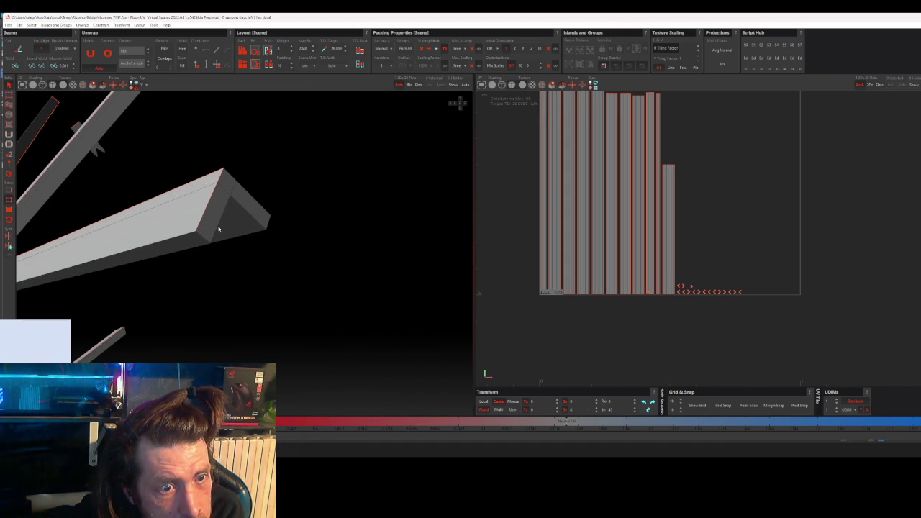
left_click(238, 221)
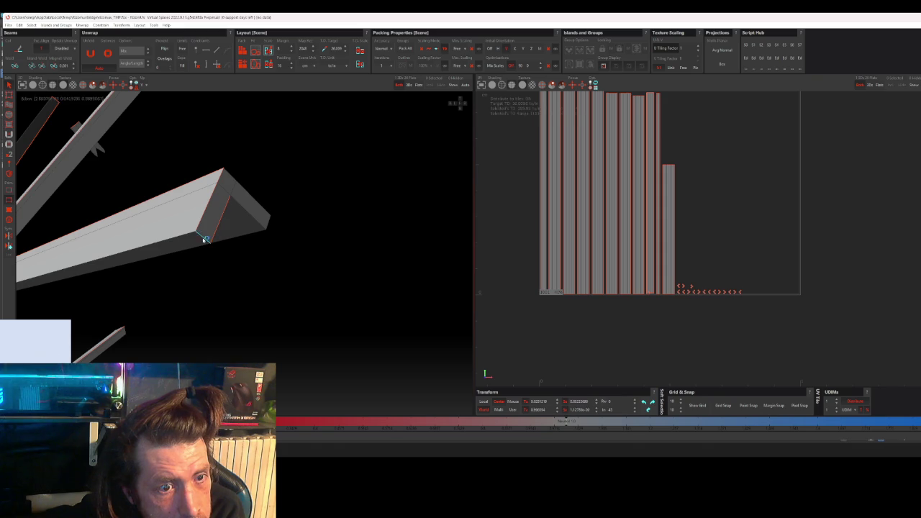
left_click(266, 222)
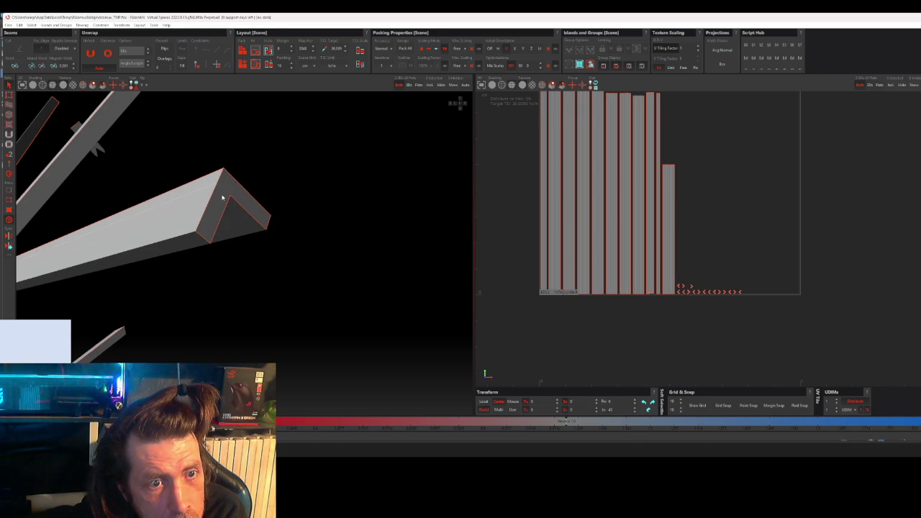
left_click(222, 197)
scroll(222, 197, "down", 2)
scroll(222, 216, "down", 2)
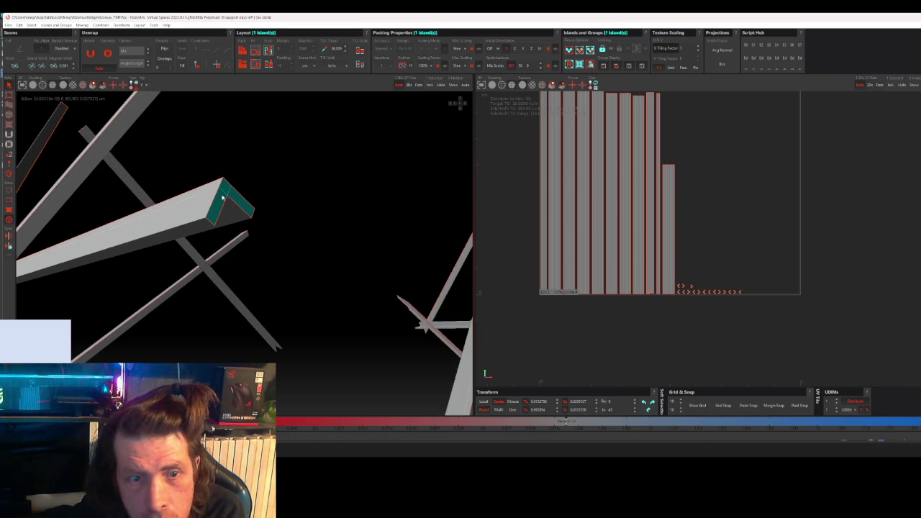
scroll(222, 229, "down", 3)
mouse_move(222, 229)
middle_mouse_down()
mouse_move(233, 245)
mouse_move(258, 251)
mouse_move(220, 260)
mouse_move(397, 286)
mouse_move(366, 265)
middle_mouse_up()
left_click(365, 265)
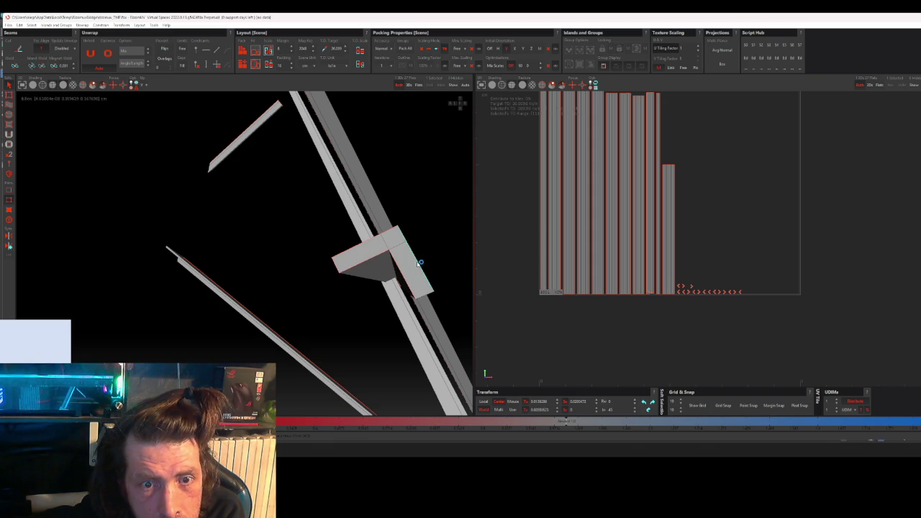
left_click(404, 272)
left_click(497, 230)
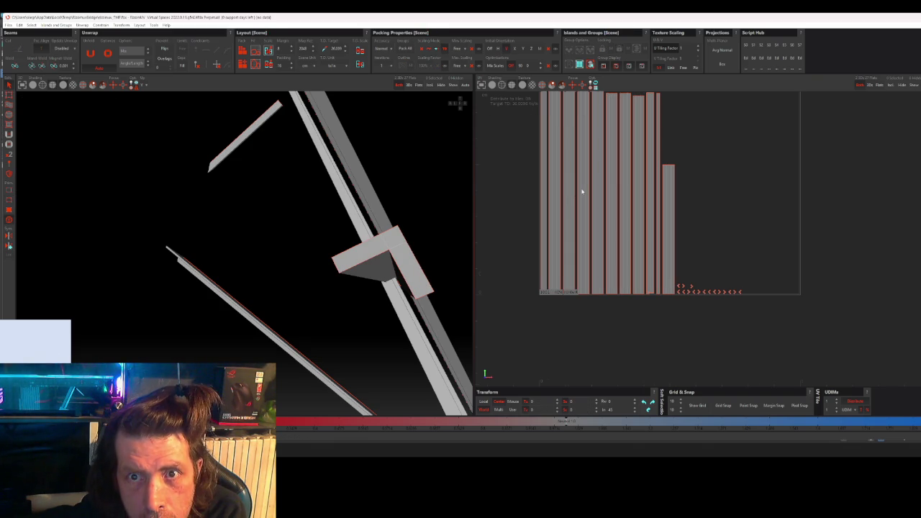
Step: Reframe the beams and capture a screenshot region of the 3D and UV views
scroll(582, 189, "down", 3)
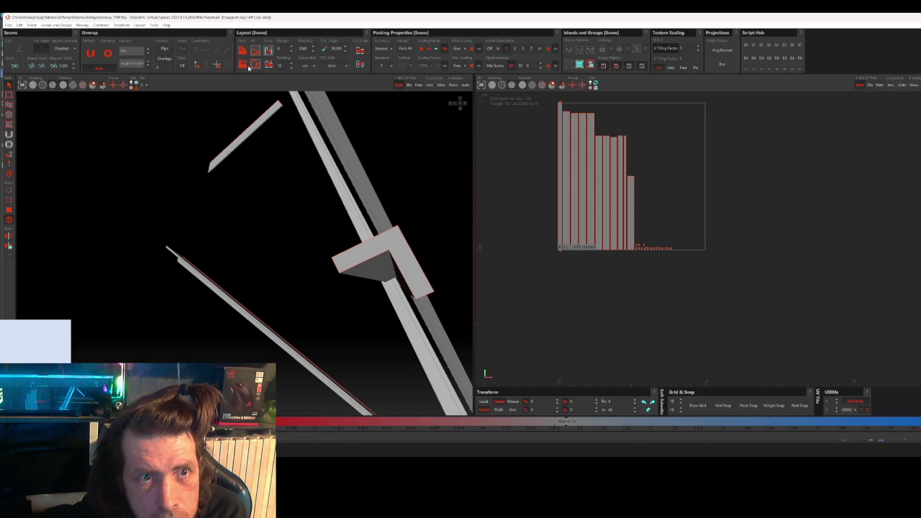
scroll(487, 220, "down", 2)
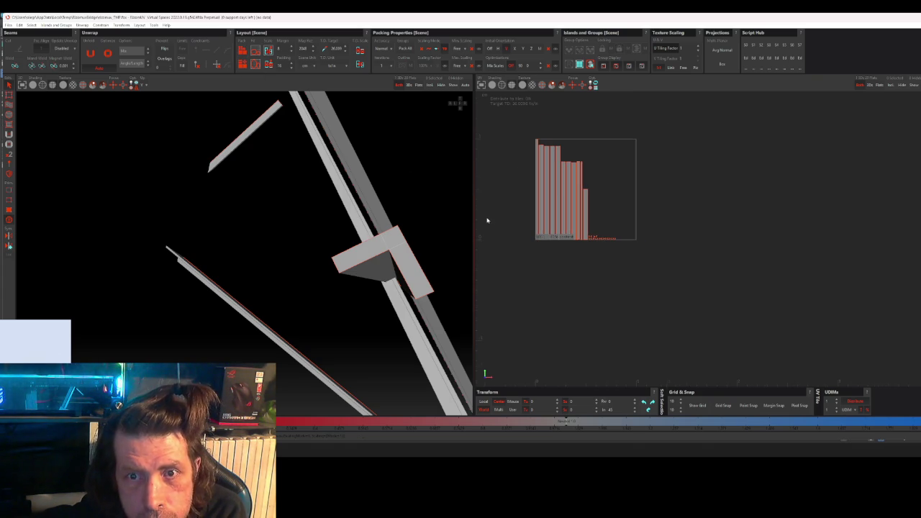
left_click_drag(408, 229, 383, 242, "alt")
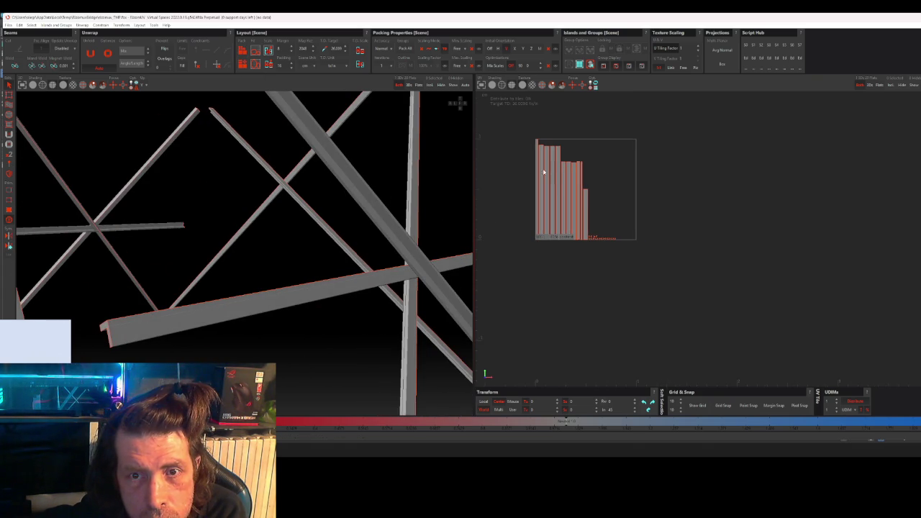
scroll(532, 173, "up", 3)
scroll(527, 155, "up", 1)
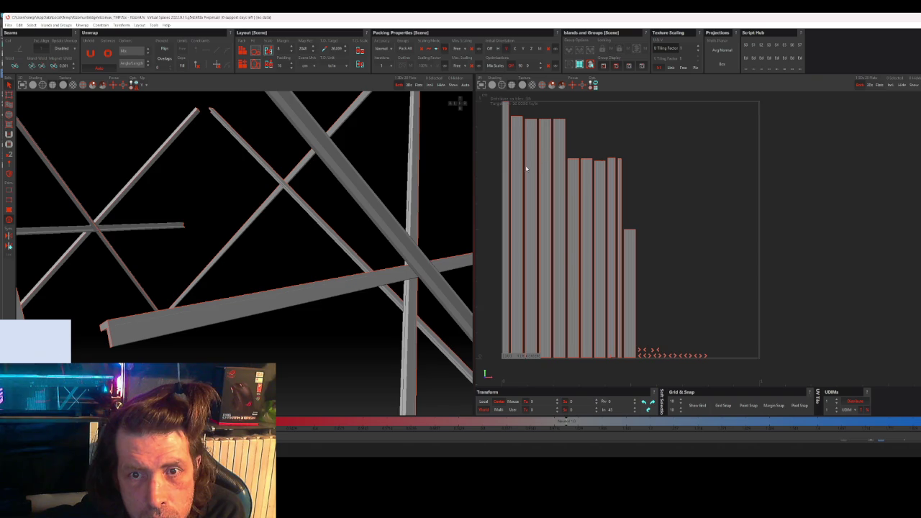
key("Print")
mouse_move(138, 101)
left_mouse_down()
mouse_move(807, 360)
mouse_move(777, 362)
left_mouse_up()
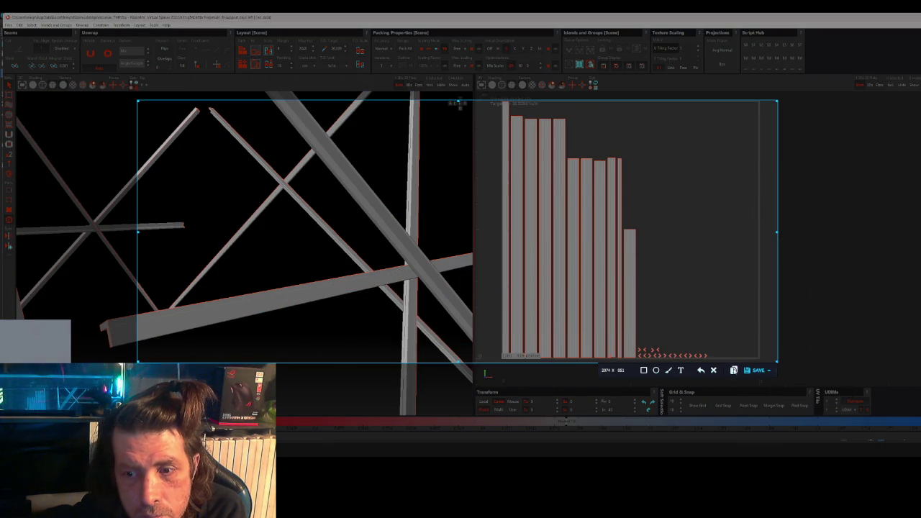
key("alt+Tab")
key("alt+Tab")
key("alt+Tab")
key("alt+Tab")
key("alt+Tab")
key("alt+Tab")
key("alt+Tab")
key("alt+Tab")
key("alt+Tab")
key("alt+Tab")
key("alt+Tab")
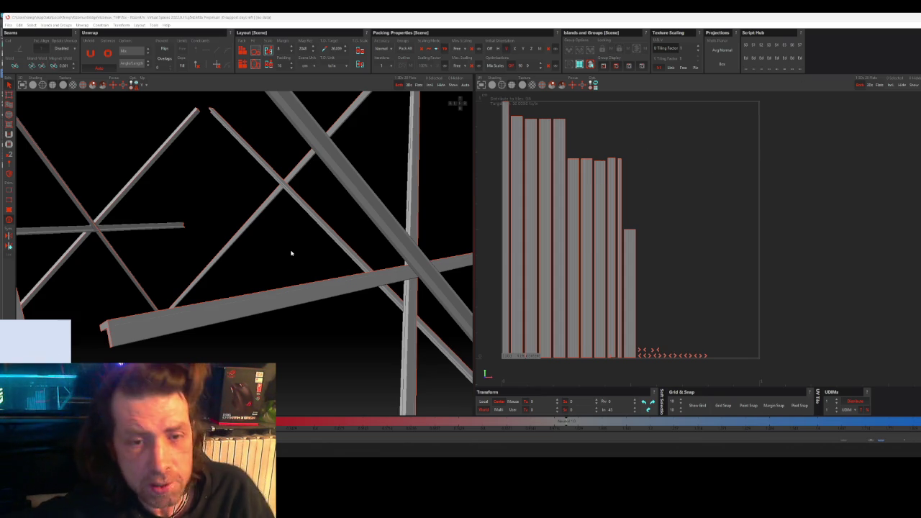
Step: Orbit around the unwrapped beams, then save to send the UVs back to 3ds Max
middle_click_drag(173, 302, 249, 284)
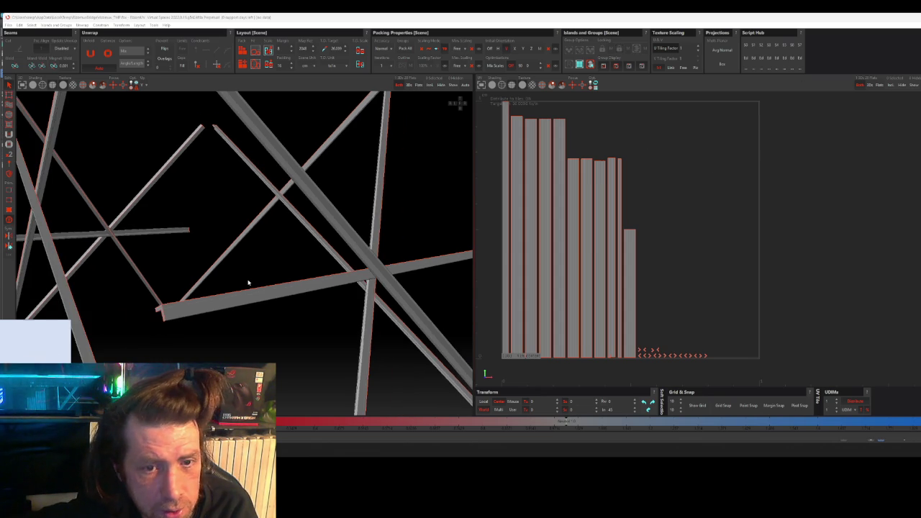
middle_click_drag(296, 242, 395, 215)
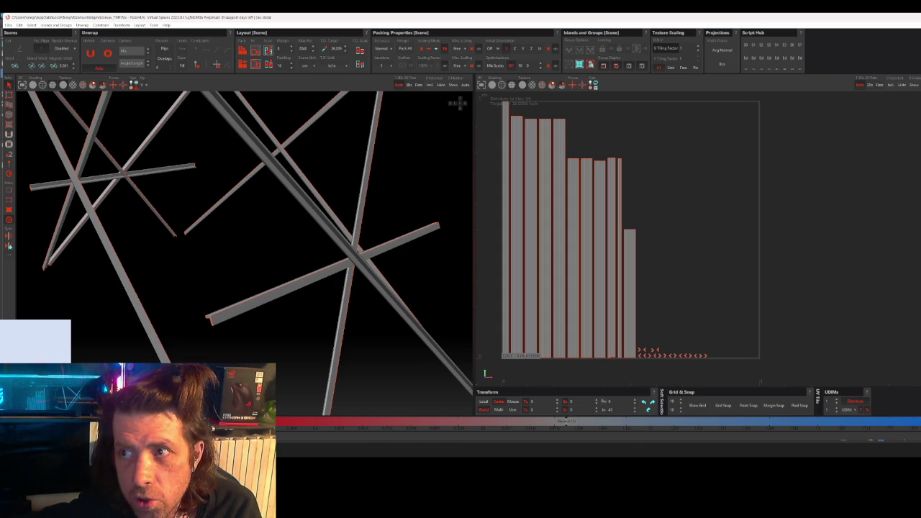
left_click(9, 25)
left_click(43, 64)
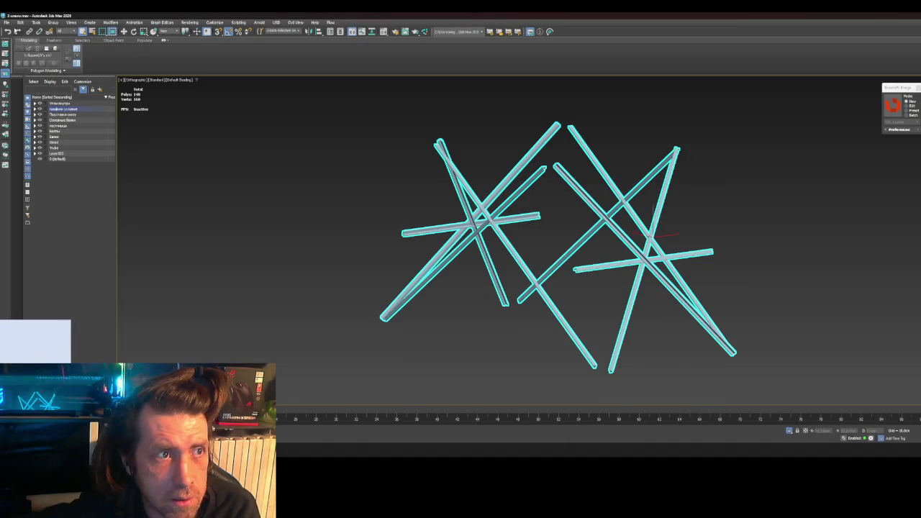
Step: Export the selected beams to FBX, overwriting the existing file, then launch Marmoset Toolbag
left_click(6, 24)
mouse_move(14, 127)
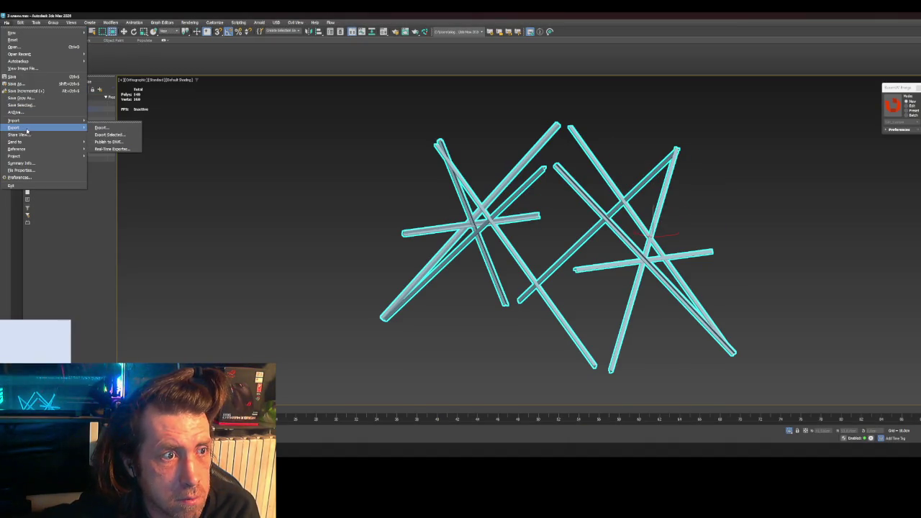
left_click(119, 133)
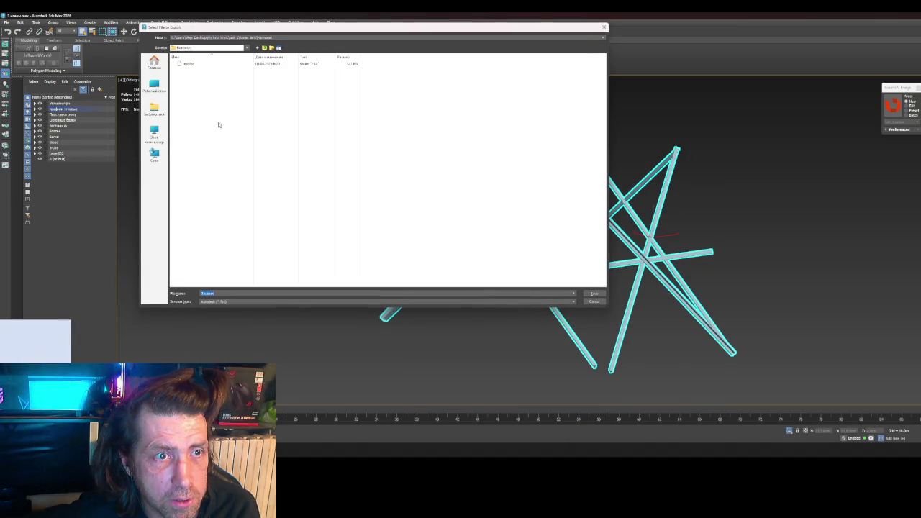
key("Return")
left_click(562, 235)
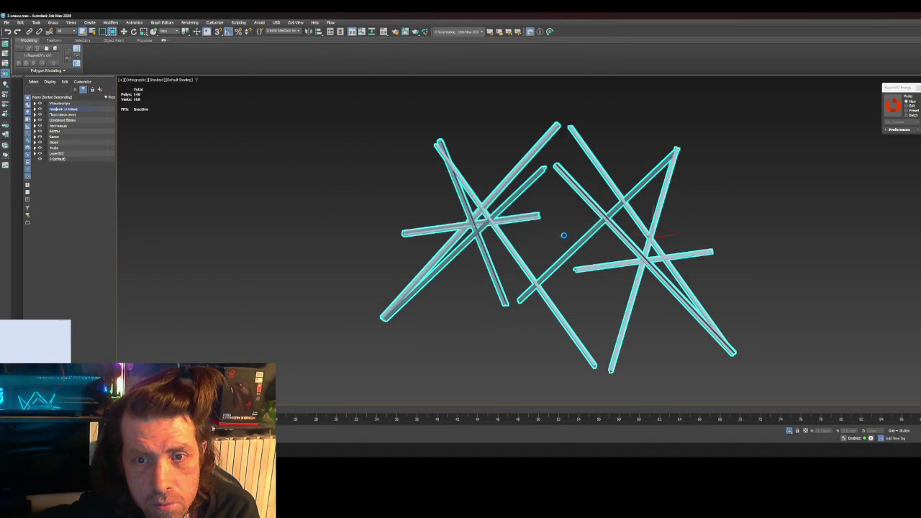
left_click(574, 314)
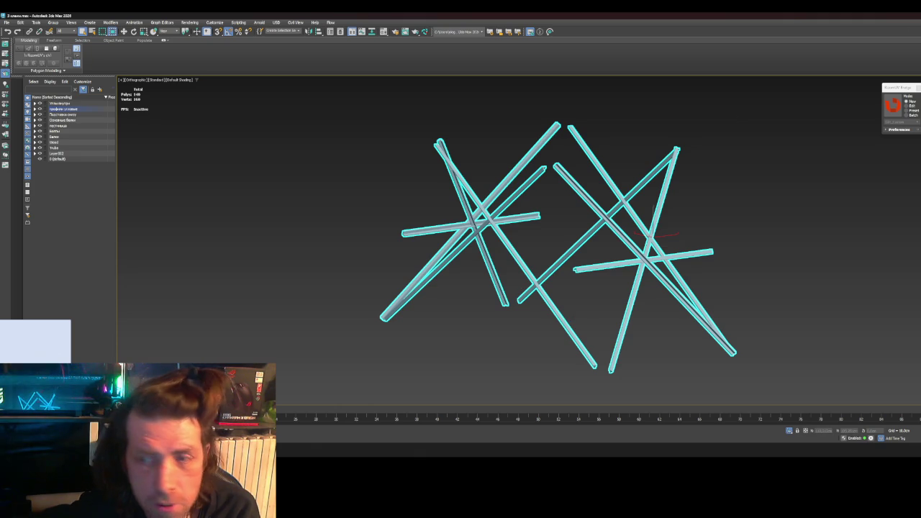
key("super+d")
double_click(199, 24)
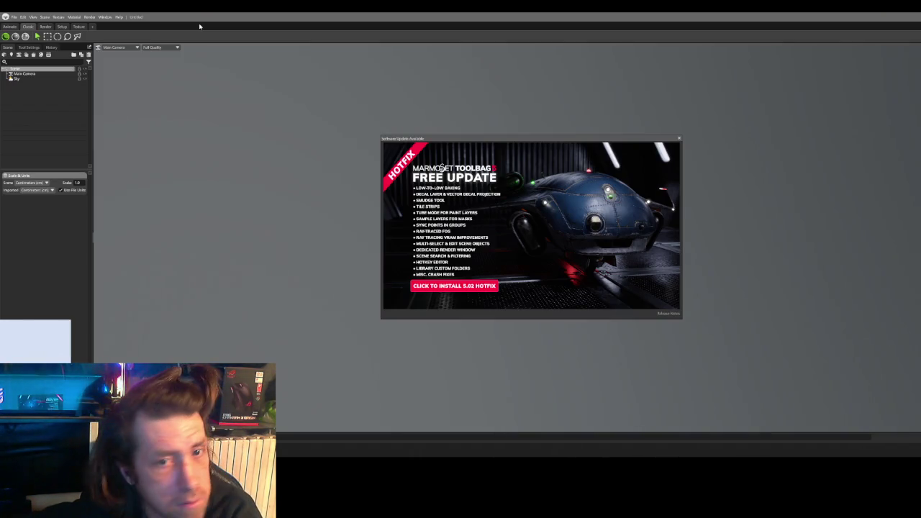
Step: Dismiss the update announcement and import the exported beam FBX into the scene
left_click(679, 138)
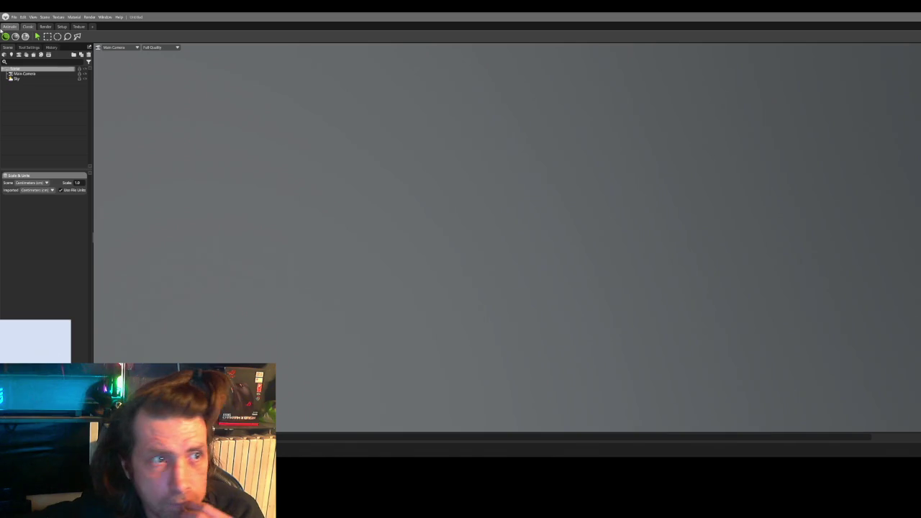
left_click(13, 17)
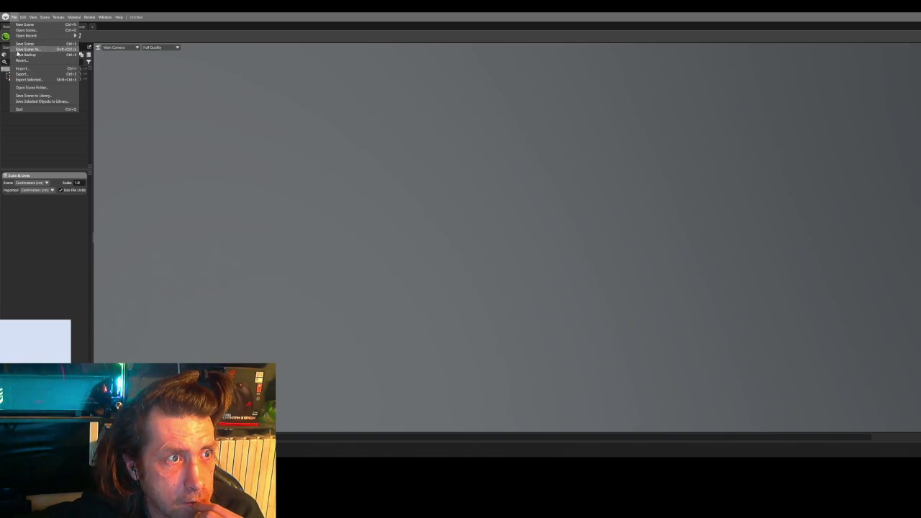
mouse_move(29, 36)
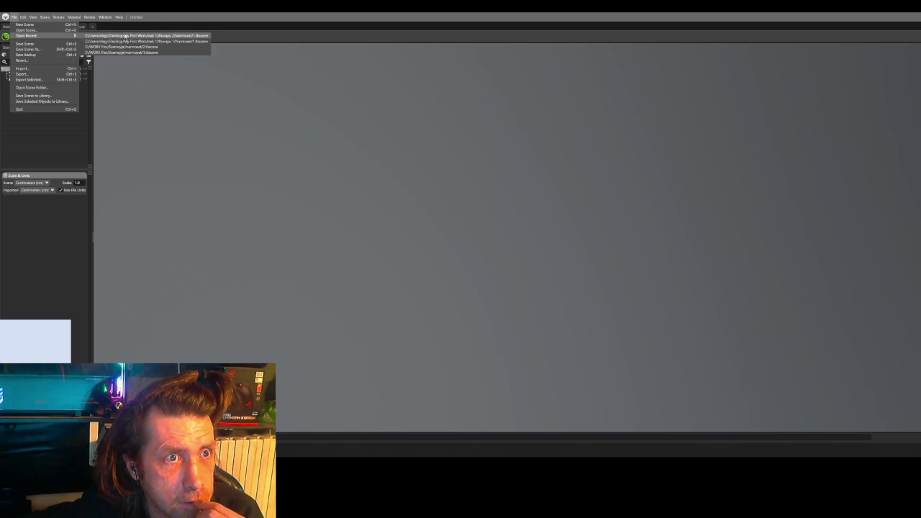
left_click(12, 123)
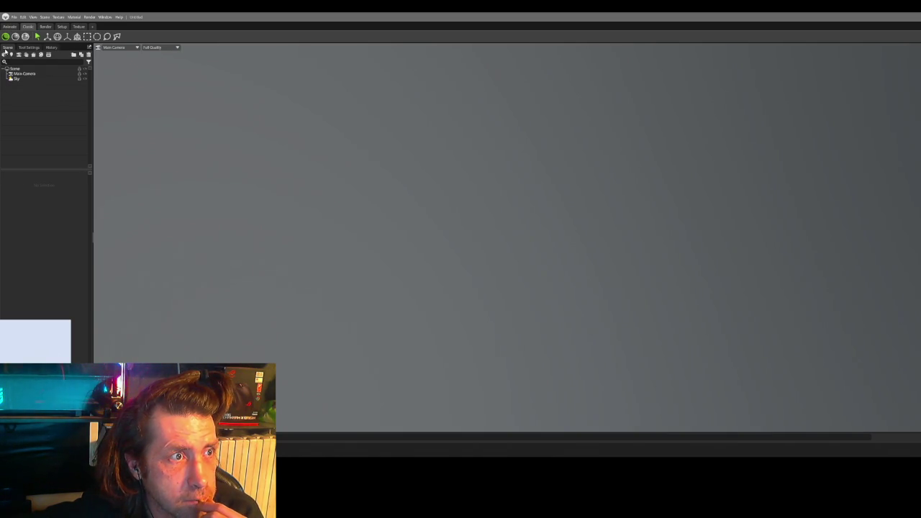
left_click(5, 55)
double_click(83, 64)
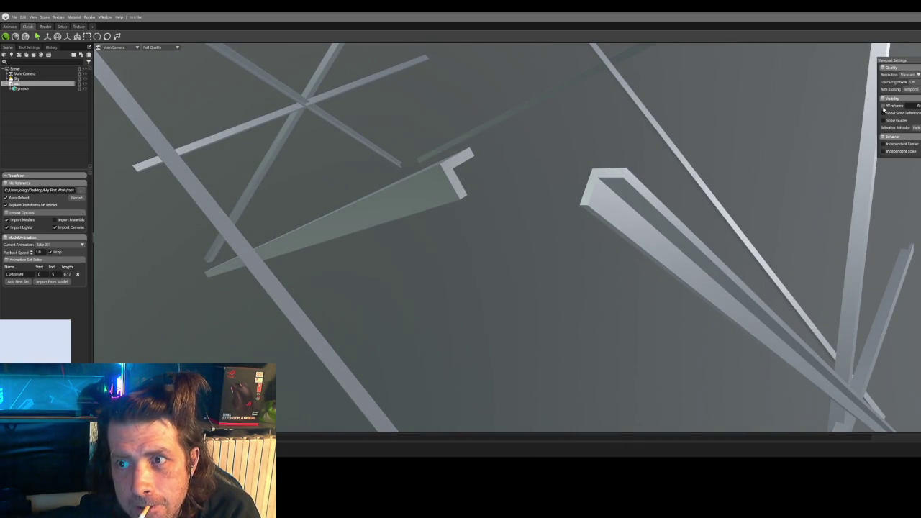
Step: Toggle the Wireframe overlay on and off, then quit Marmoset Toolbag without saving
left_click(884, 106)
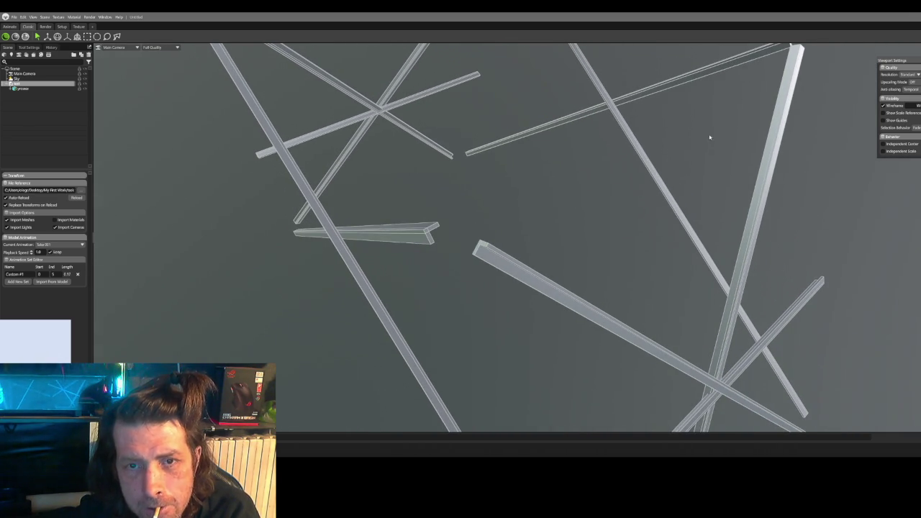
left_click(883, 106)
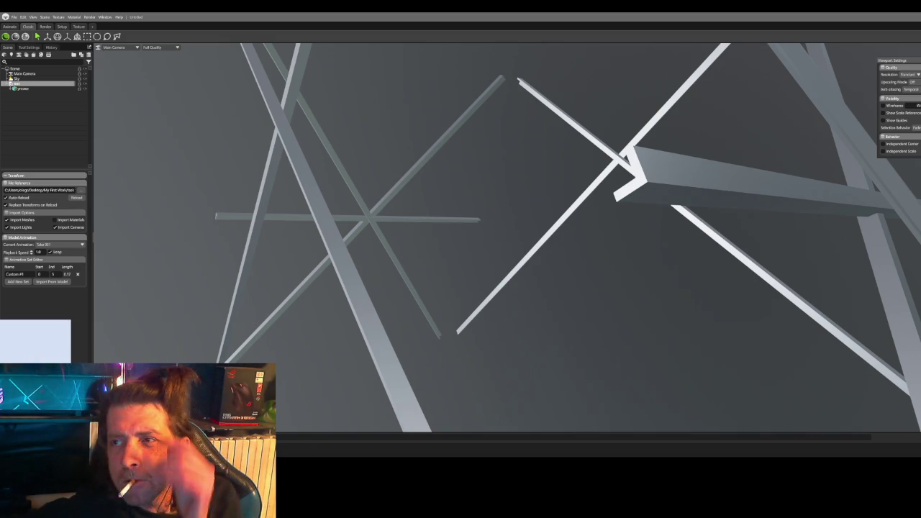
key("ctrl+q")
left_click(554, 252)
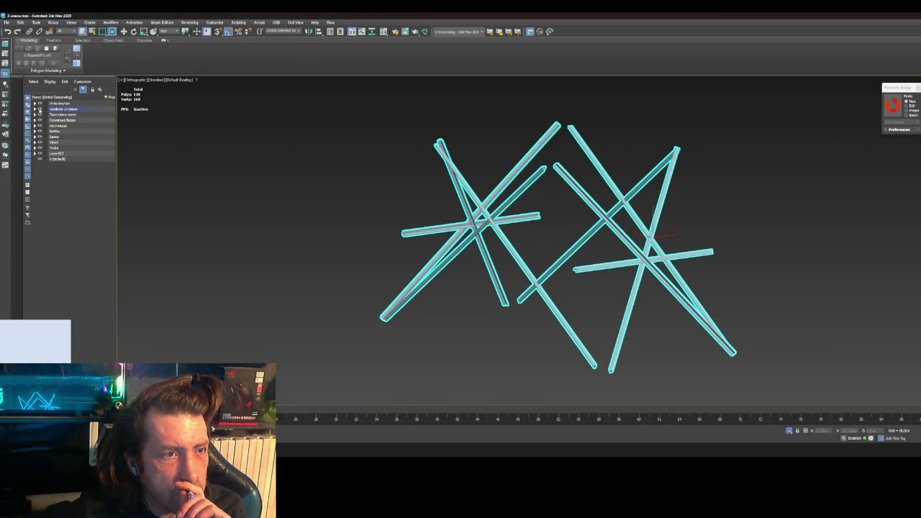
Step: Hide the beams, legs, ladder, frame, tank disc, column and disc-ring layers
left_click(40, 108)
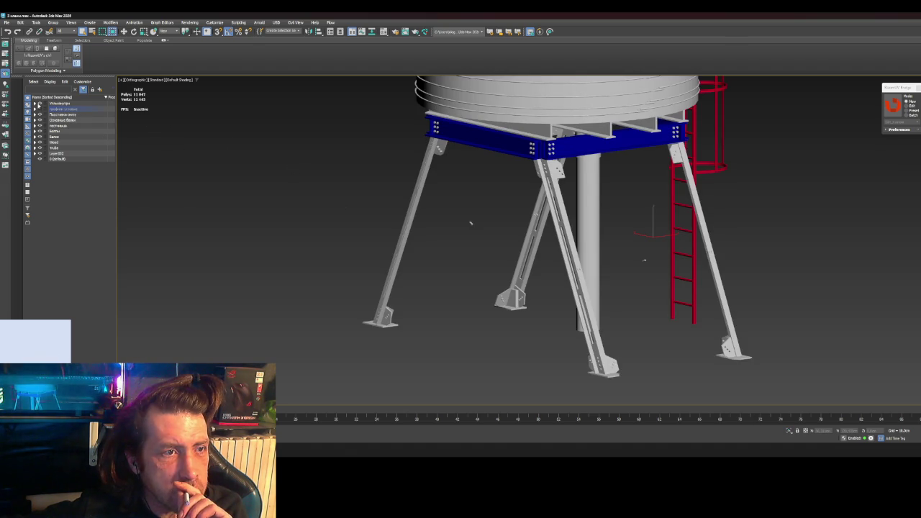
left_click(39, 114)
left_click(40, 119)
left_click(40, 126)
left_click(40, 137)
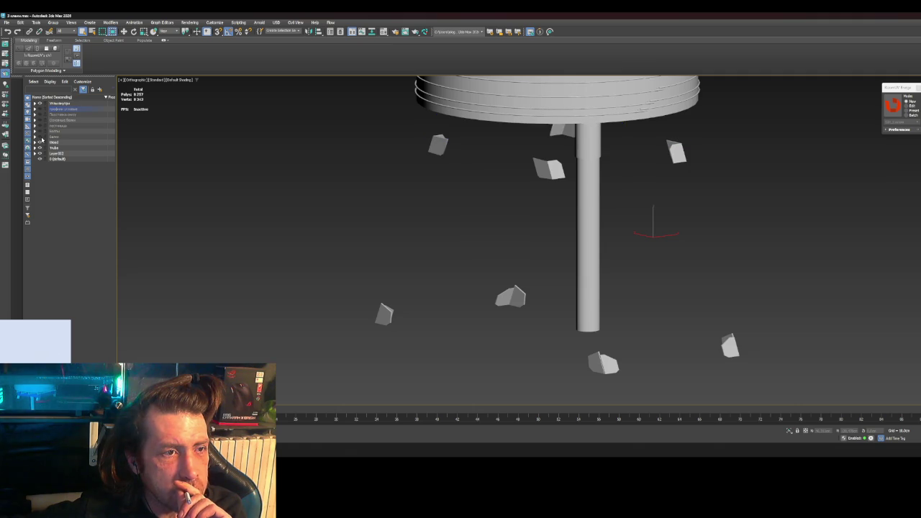
left_click(40, 143)
left_click(40, 148)
left_click(40, 153)
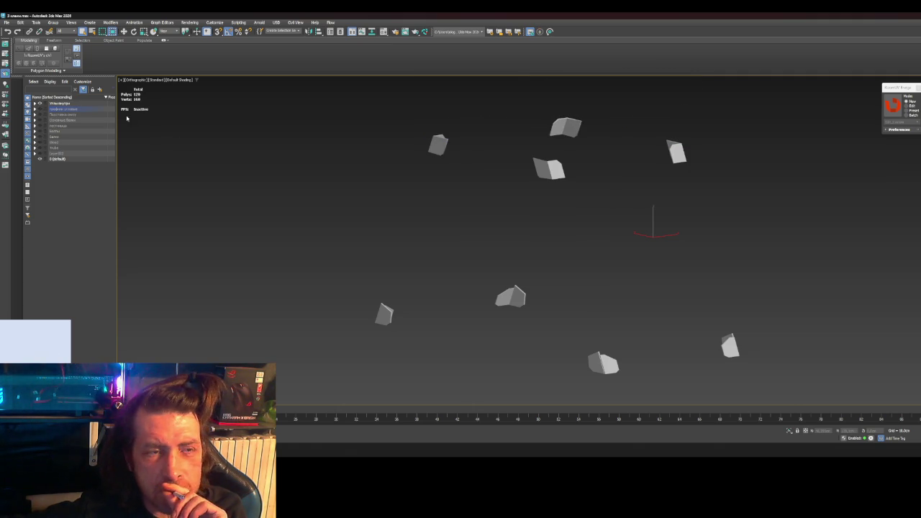
Step: Select all gusset plate objects, check their polygons, and send them to RizomUV
left_click(35, 105)
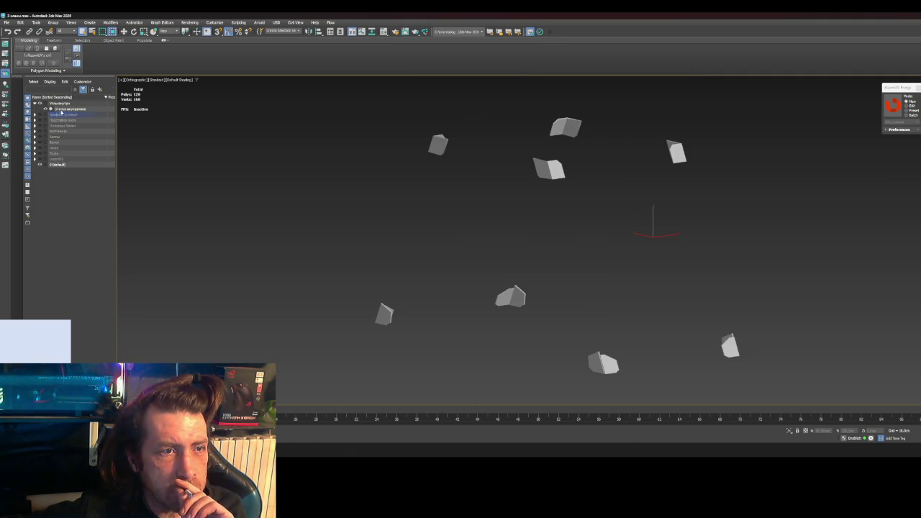
double_click(61, 109)
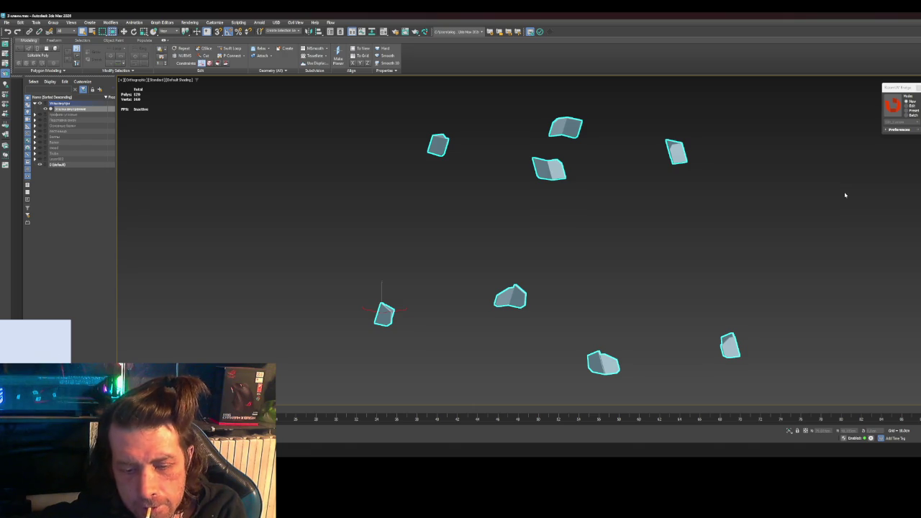
key("4")
key("ctrl+a")
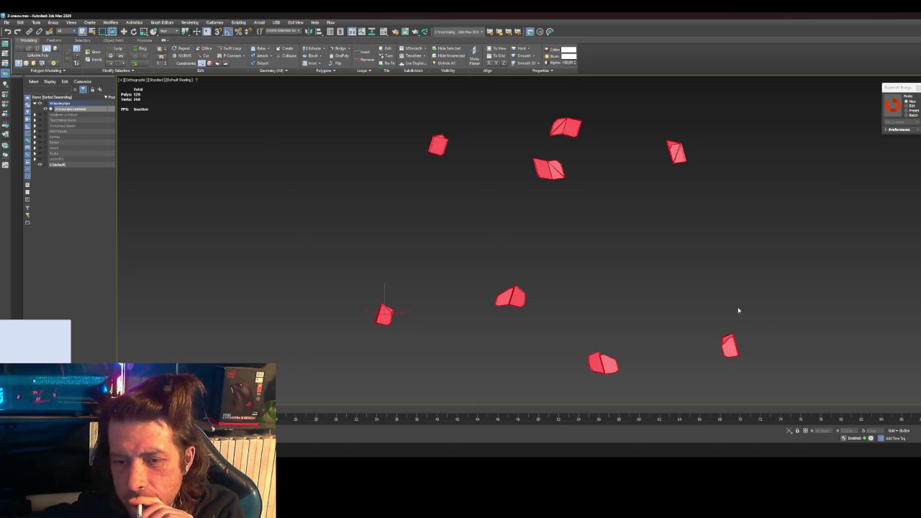
left_click(701, 303)
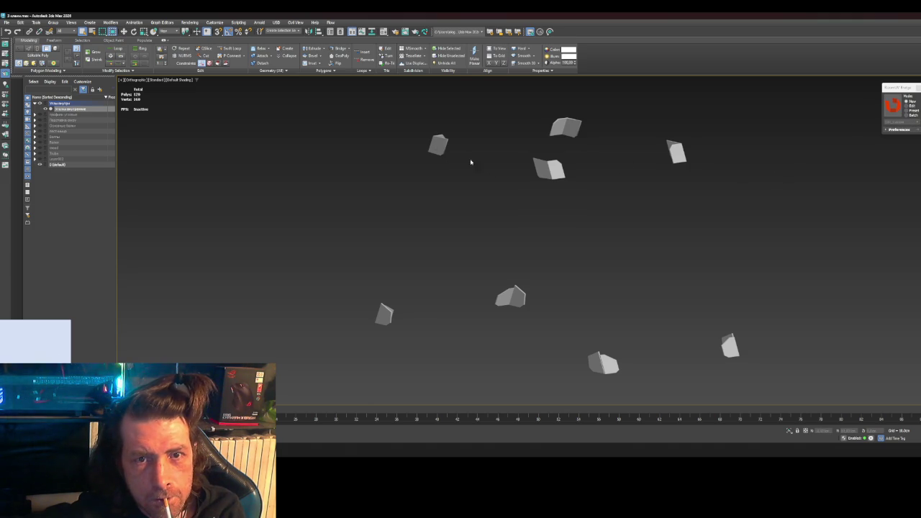
key("4")
key("ctrl+a")
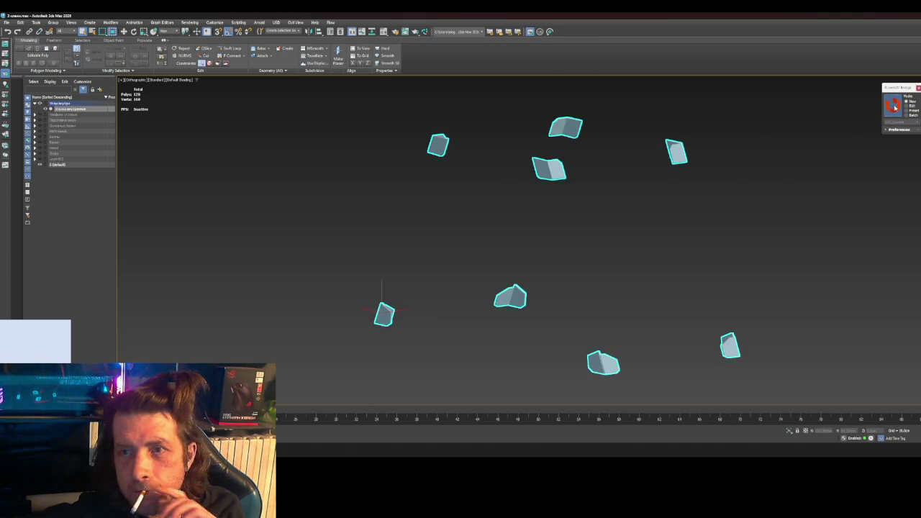
left_click(622, 246)
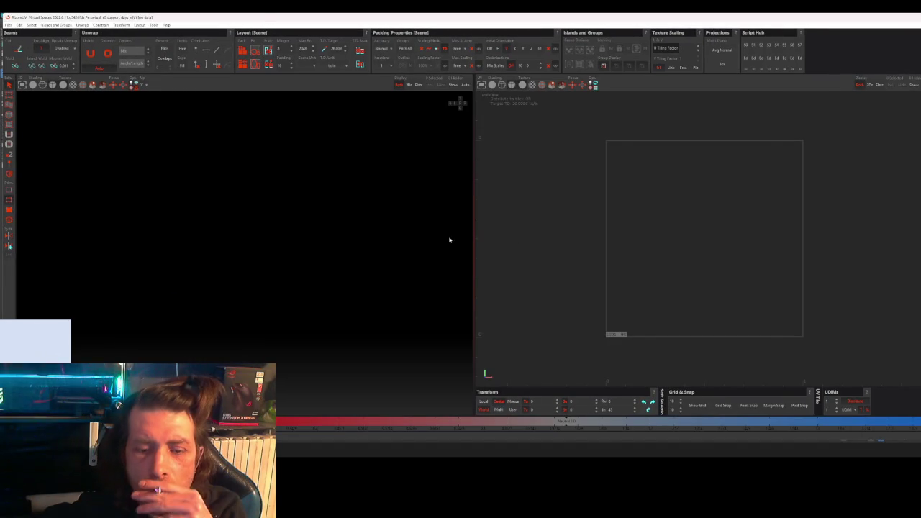
Step: Zoom in on the bent plate and select the edge along its bend
left_click_drag(368, 257, 350, 276, "alt")
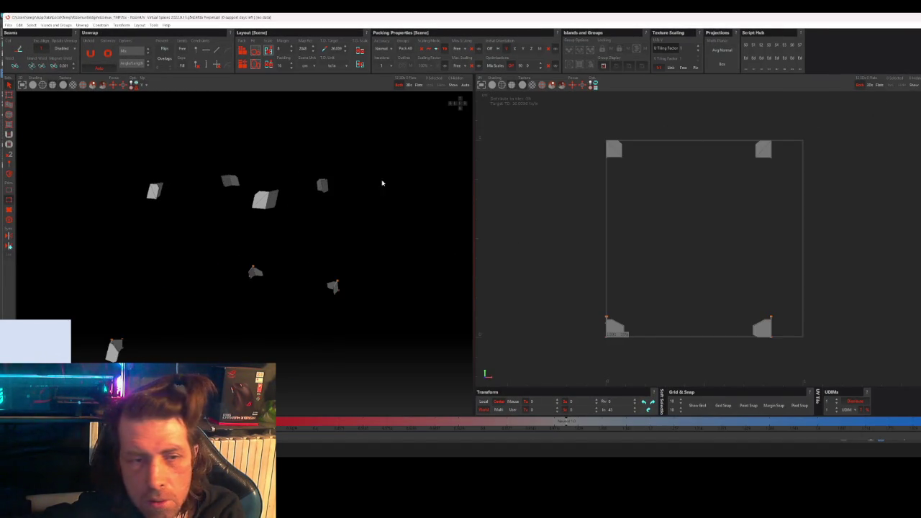
scroll(302, 226, "up", 2)
scroll(303, 226, "up", 3)
scroll(345, 255, "up", 3)
mouse_move(345, 255)
left_mouse_down("alt")
mouse_move(436, 231)
mouse_move(428, 180)
mouse_move(399, 157)
mouse_move(395, 170)
mouse_move(415, 190)
mouse_move(430, 162)
mouse_move(414, 157)
left_mouse_up("alt")
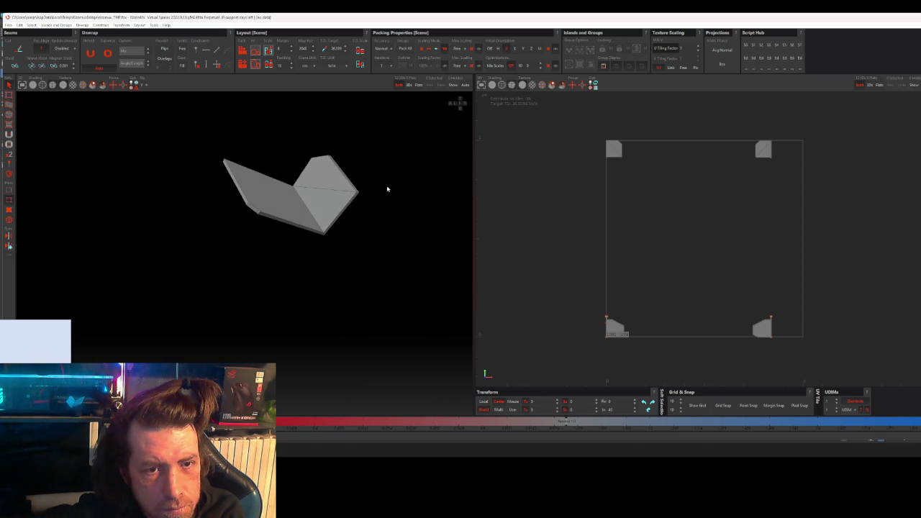
right_click_drag(405, 168, 337, 249, "alt")
mouse_move(311, 219)
left_mouse_down("alt")
mouse_move(324, 314)
mouse_move(335, 314)
mouse_move(302, 324)
mouse_move(247, 278)
mouse_move(236, 304)
left_mouse_up("alt")
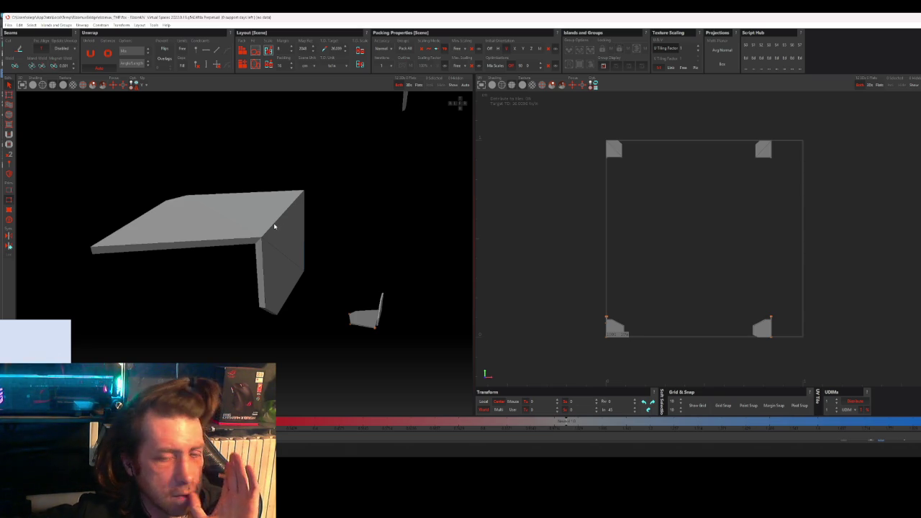
left_click(275, 227)
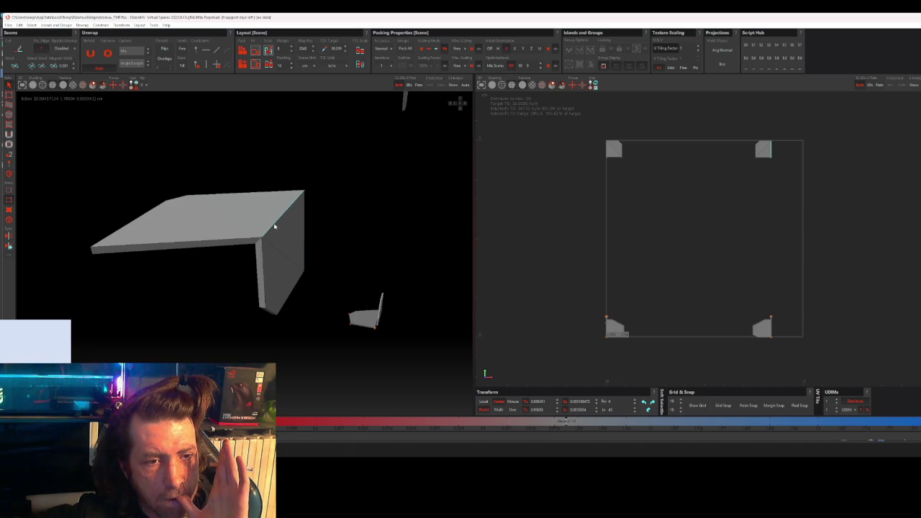
Step: Orbit and zoom around the gusset plate pieces to inspect them
scroll(274, 227, "down", 2)
scroll(274, 227, "down", 3)
scroll(274, 227, "down", 2)
scroll(275, 227, "down", 2)
scroll(242, 232, "up", 1)
scroll(281, 216, "up", 2)
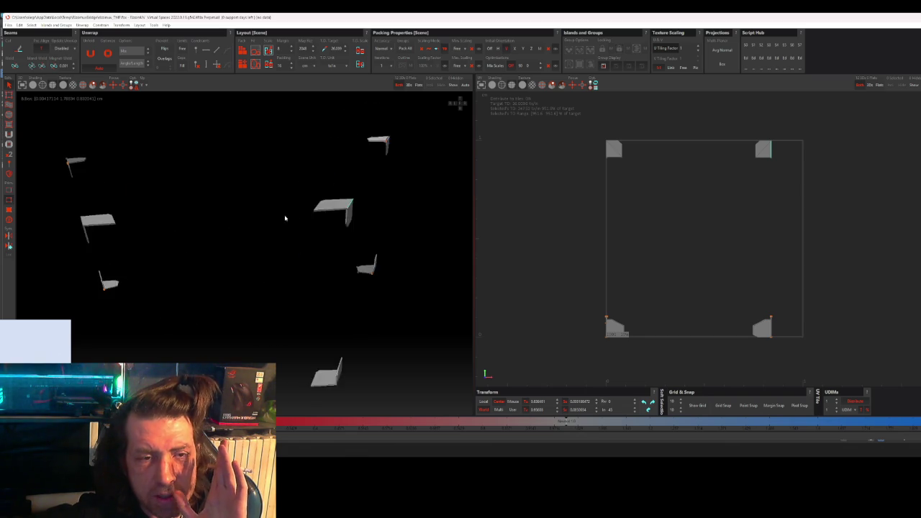
scroll(377, 202, "up", 3)
middle_click_drag(374, 262, 346, 246)
mouse_move(375, 285)
middle_mouse_down()
mouse_move(364, 308)
mouse_move(329, 267)
mouse_move(329, 336)
mouse_move(320, 272)
middle_mouse_up()
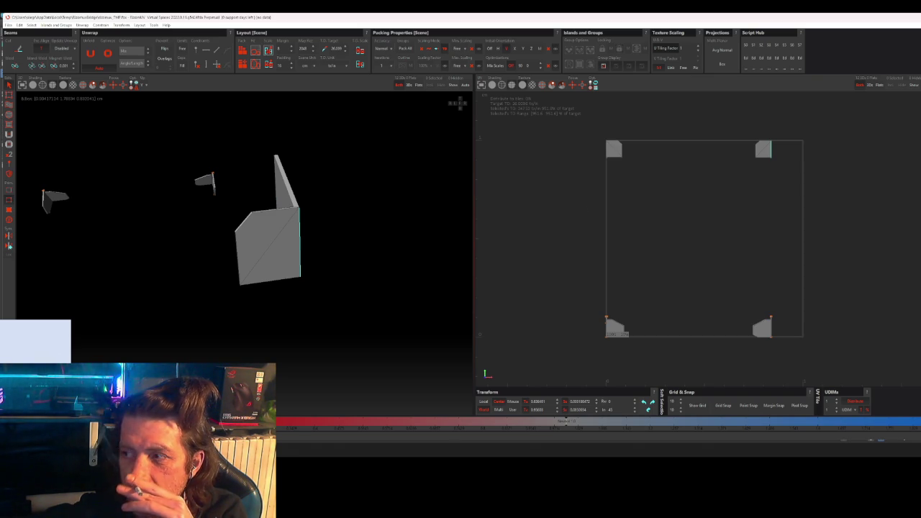
left_click_drag(469, 273, 435, 291, "alt")
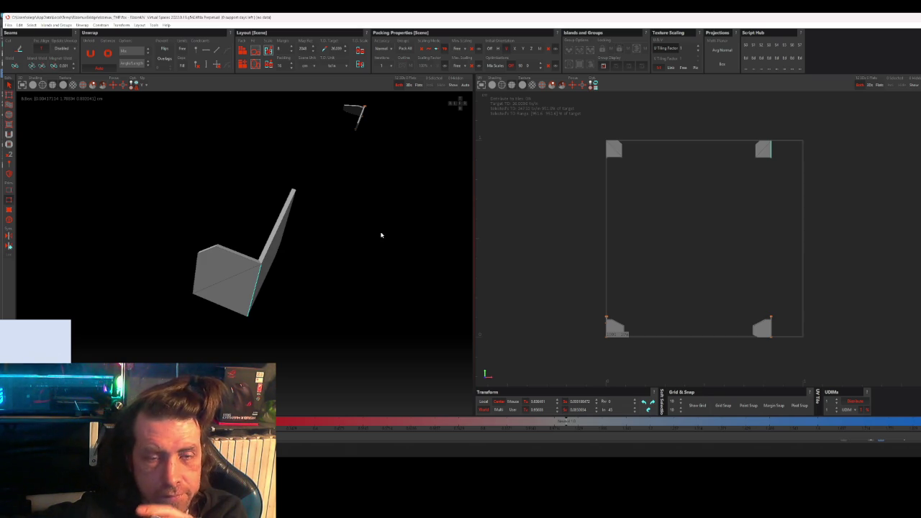
mouse_move(293, 298)
middle_mouse_down()
mouse_move(269, 274)
mouse_move(263, 233)
middle_mouse_up()
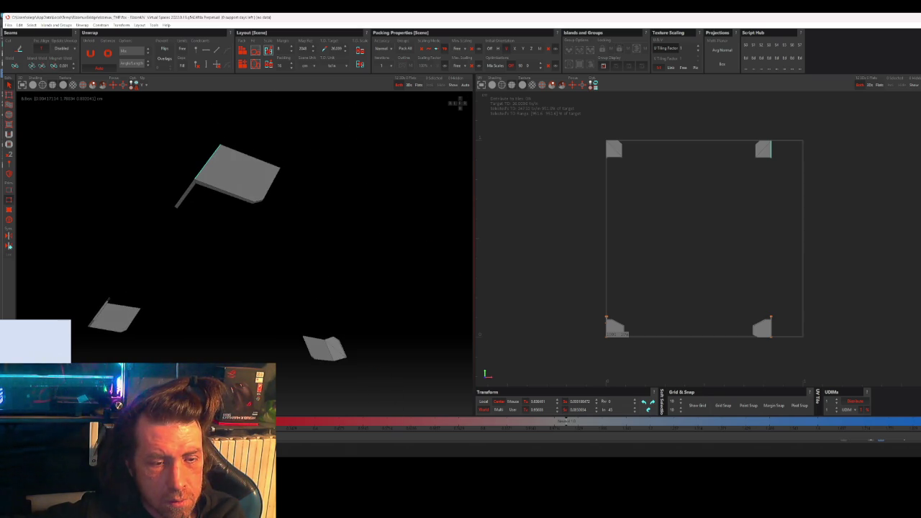
scroll(234, 247, "up", 3)
scroll(223, 192, "up", 2)
mouse_move(222, 192)
middle_mouse_down()
mouse_move(361, 284)
mouse_move(396, 242)
mouse_move(316, 257)
mouse_move(306, 293)
mouse_move(305, 274)
mouse_move(382, 275)
mouse_move(411, 310)
mouse_move(406, 285)
middle_mouse_up()
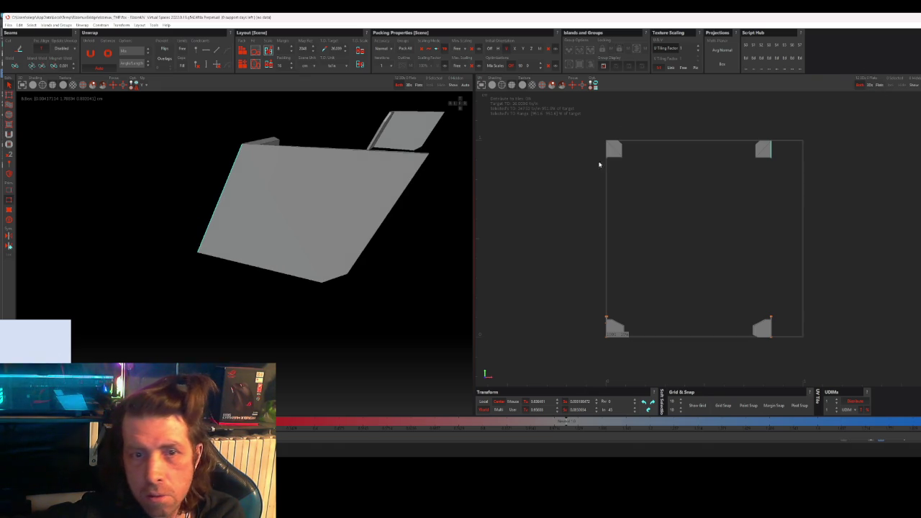
Step: Quit RizomUV, answer its save prompt, and select the folded plate in Vertex mode
key("alt+F4")
left_click(550, 229)
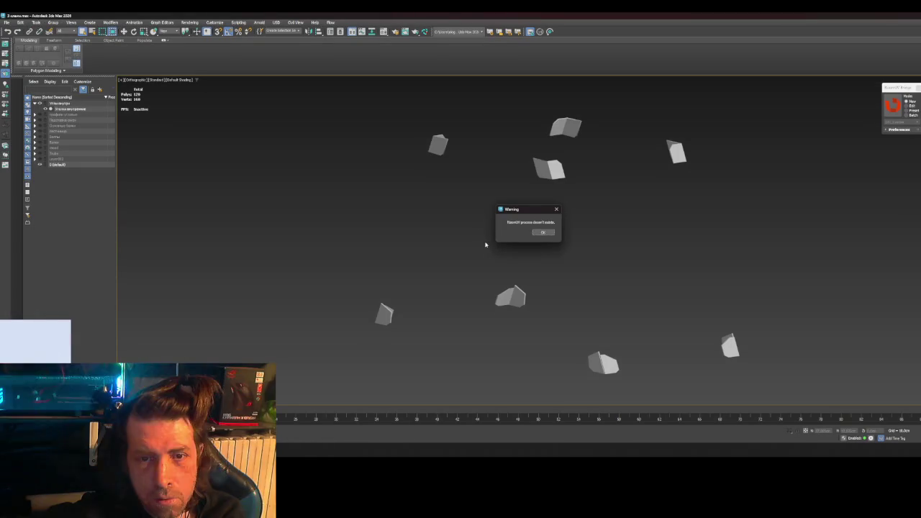
scroll(561, 175, "up", 5)
scroll(522, 231, "up", 5)
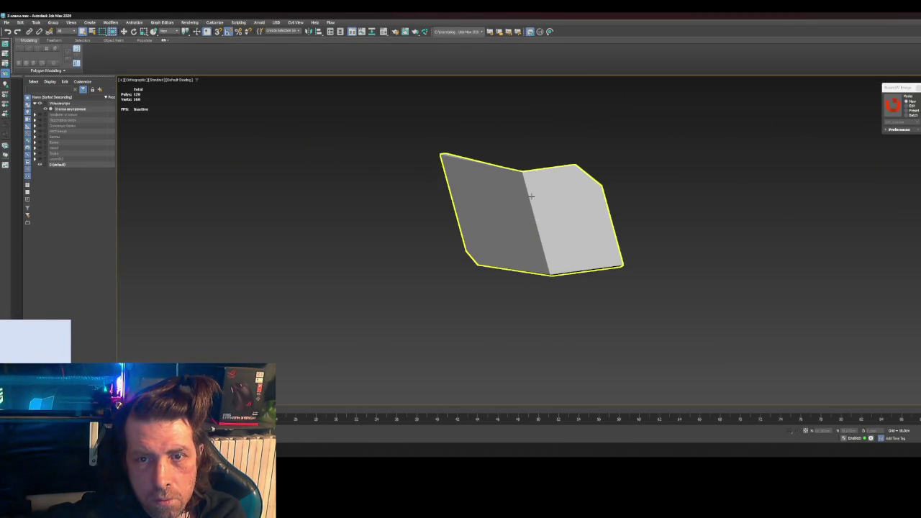
left_click(523, 232)
key("1")
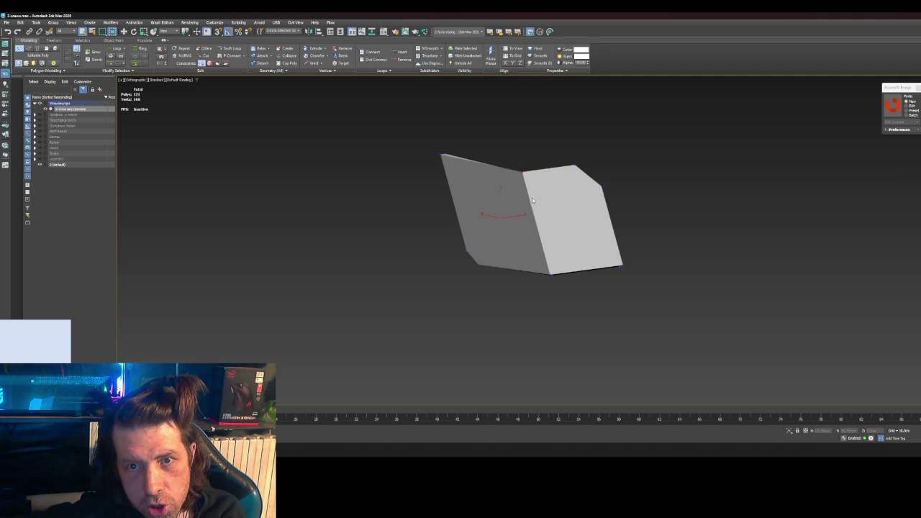
Step: Orbit and zoom around the four folded gusset plates to inspect their geometry
middle_click_drag(538, 251, 503, 184, "alt")
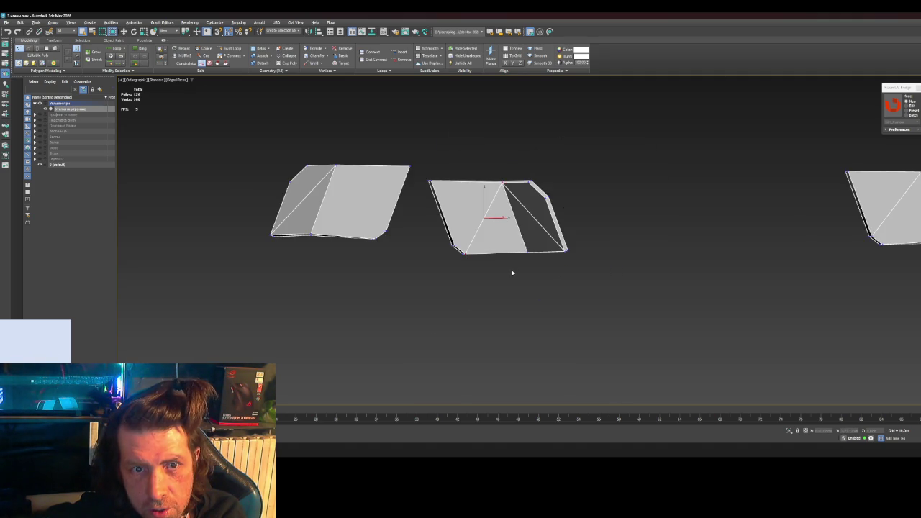
middle_click_drag(512, 273, 510, 274, "alt")
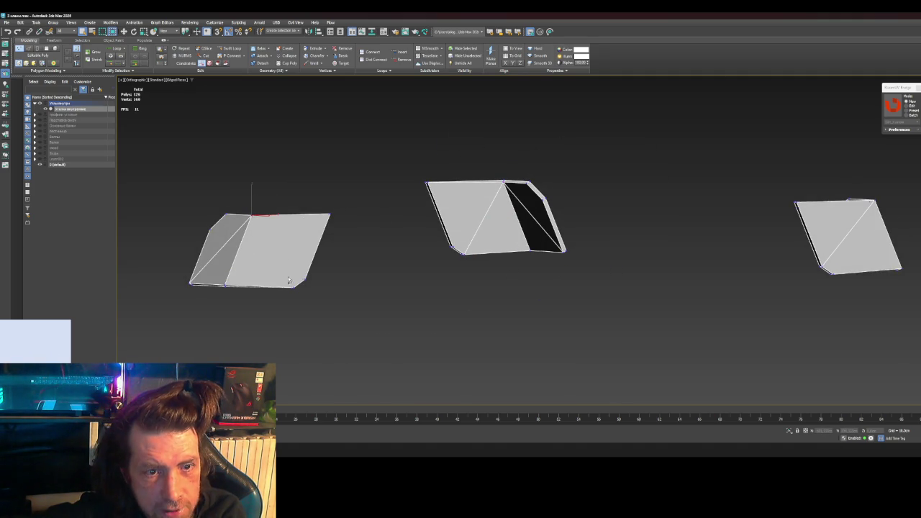
mouse_move(743, 293)
middle_mouse_down("alt")
mouse_move(516, 295)
mouse_move(550, 296)
middle_mouse_up("alt")
middle_click_drag(366, 285, 512, 296)
scroll(512, 295, "down", 5)
mouse_move(425, 295)
middle_mouse_down("alt")
mouse_move(390, 301)
mouse_move(407, 214)
middle_mouse_up("alt")
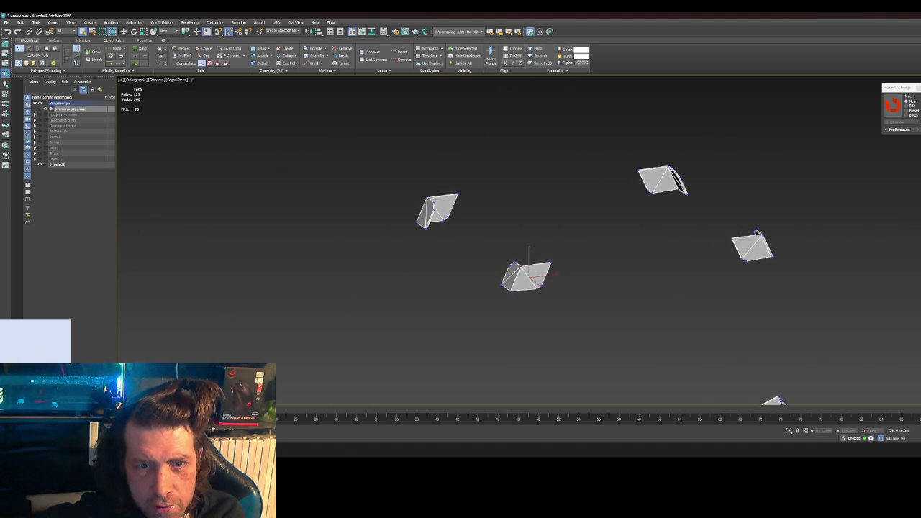
scroll(407, 214, "up", 6)
scroll(406, 214, "up", 2)
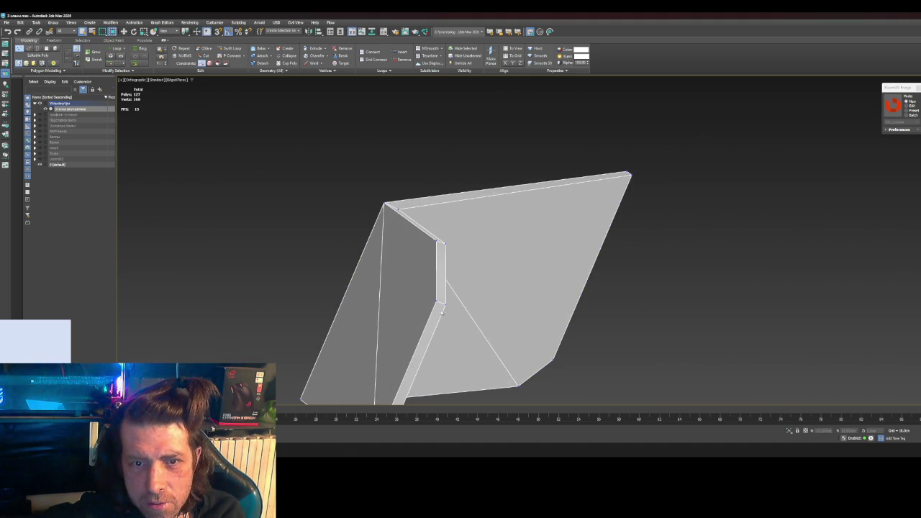
scroll(440, 317, "down", 3)
mouse_move(440, 317)
middle_mouse_down("alt")
mouse_move(574, 270)
mouse_move(583, 298)
mouse_move(516, 230)
mouse_move(593, 267)
mouse_move(746, 257)
mouse_move(652, 261)
mouse_move(698, 269)
mouse_move(471, 278)
mouse_move(605, 284)
mouse_move(549, 281)
mouse_move(572, 272)
mouse_move(600, 288)
mouse_move(542, 292)
mouse_move(611, 277)
middle_mouse_up("alt")
scroll(582, 298, "down", 3)
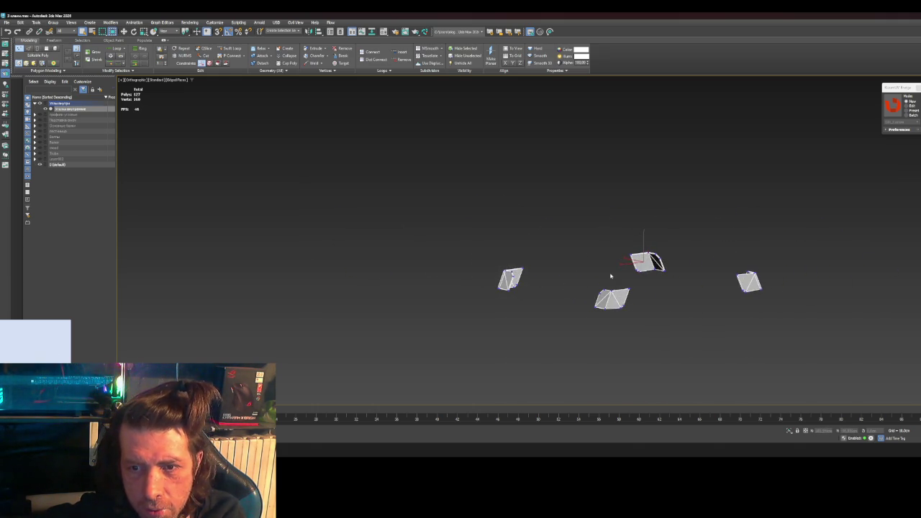
scroll(611, 277, "up", 3)
scroll(702, 196, "up", 3)
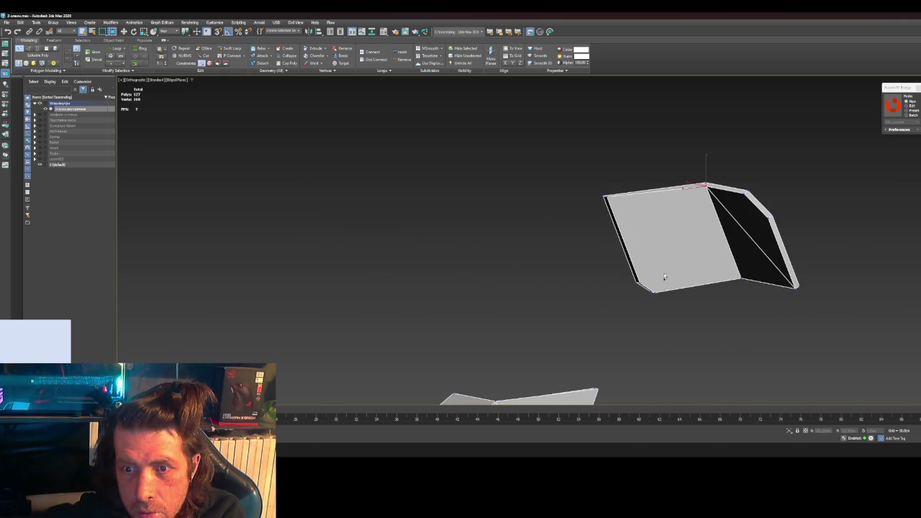
mouse_move(683, 280)
middle_mouse_down("alt")
mouse_move(808, 278)
mouse_move(686, 278)
middle_mouse_up("alt")
scroll(800, 283, "down", 3)
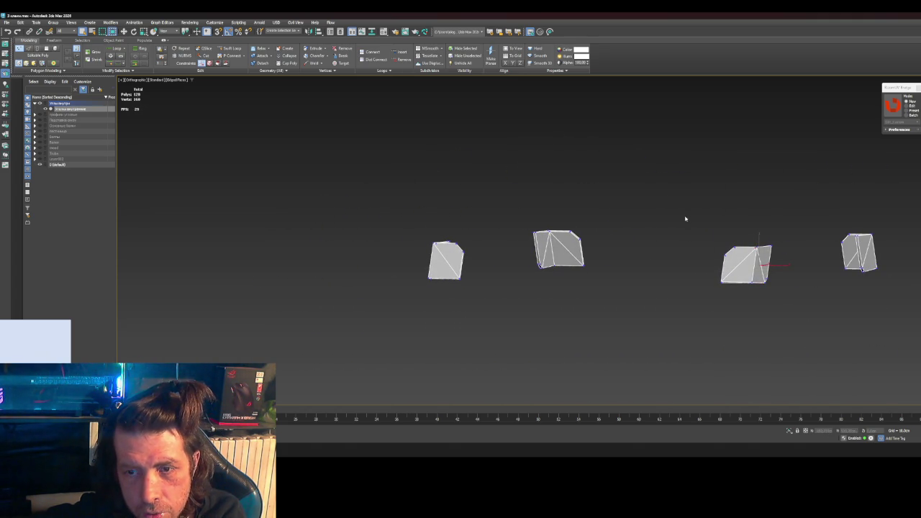
Step: Cut a diagonal edge across the plate from its left vertex to its bottom-right vertex
scroll(680, 239, "down", 3)
middle_click_drag(656, 304, 648, 230, "alt")
scroll(648, 231, "up", 5)
mouse_move(643, 338)
middle_mouse_down("alt")
mouse_move(645, 329)
mouse_move(626, 325)
mouse_move(552, 318)
middle_mouse_up("alt")
scroll(552, 318, "up", 3)
mouse_move(418, 336)
middle_mouse_down("alt")
mouse_move(482, 309)
mouse_move(463, 343)
mouse_move(468, 354)
middle_mouse_up("alt")
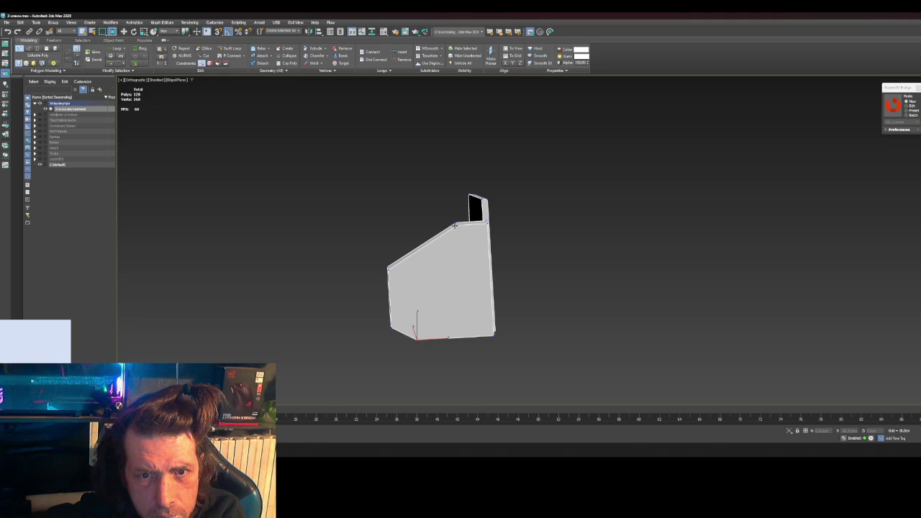
left_click(389, 269)
left_click(496, 335)
Step: Cut a second edge from the plate's top-right vertex down to its bottom vertex
middle_click_drag(546, 346, 483, 329, "alt")
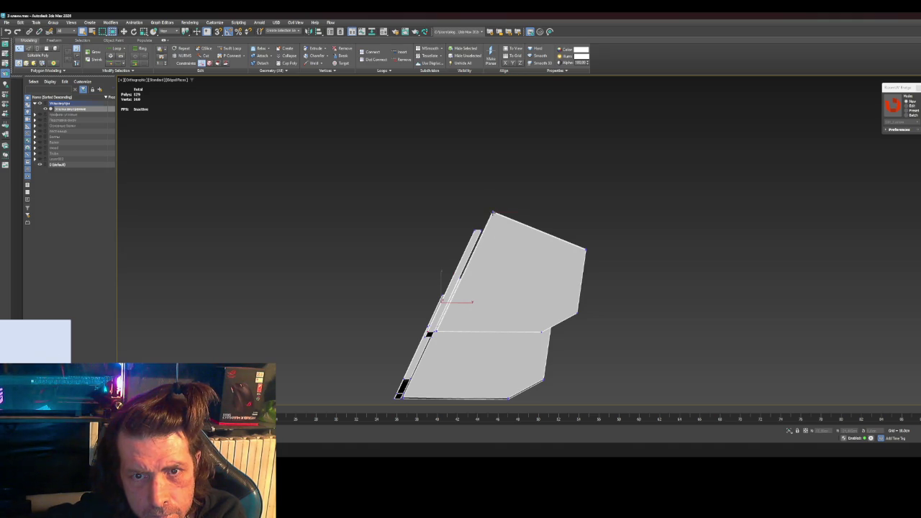
middle_click_drag(577, 349, 535, 245, "alt")
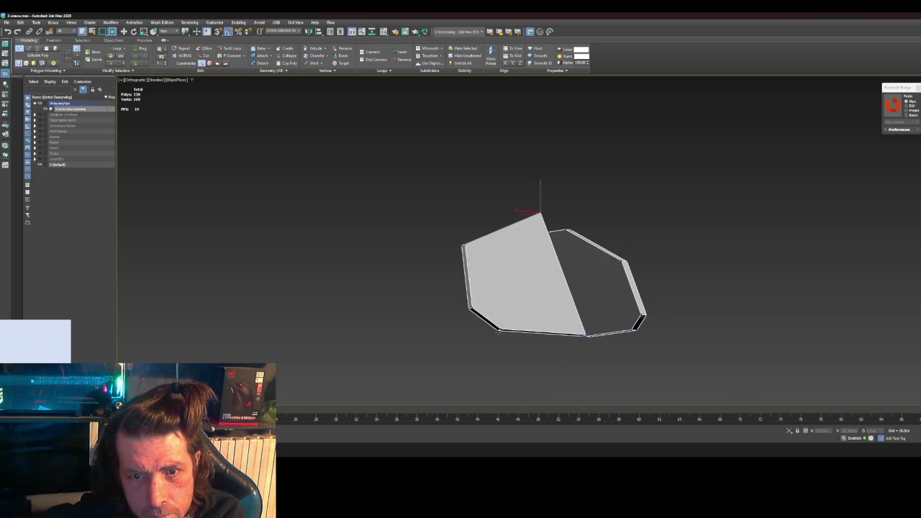
middle_click_drag(535, 246, 576, 329, "alt")
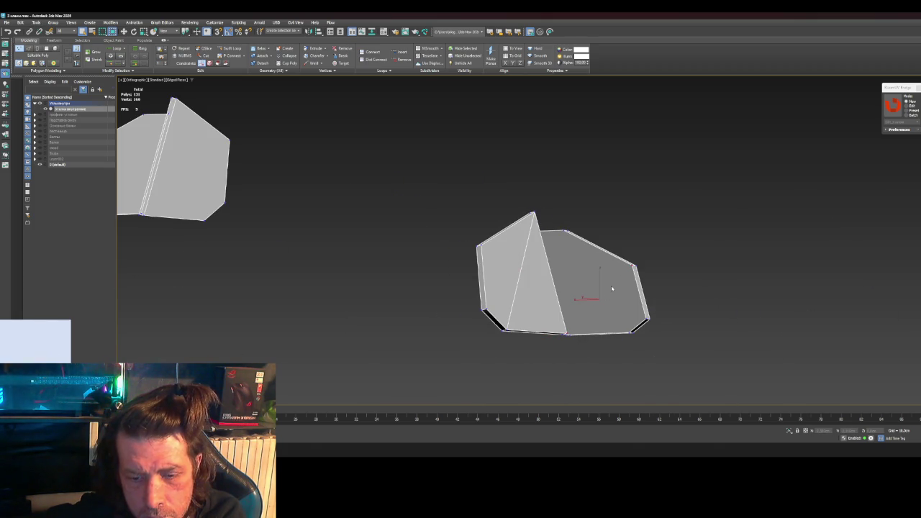
scroll(594, 322, "up", 8)
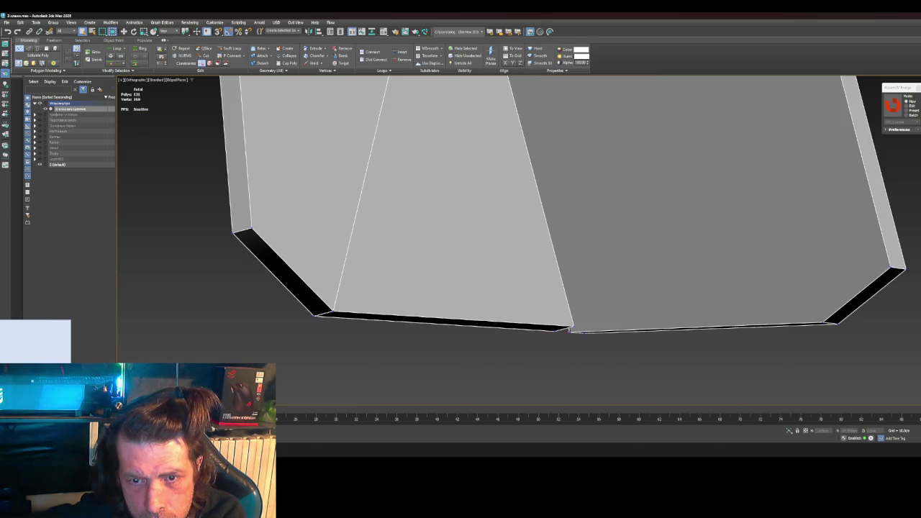
scroll(623, 302, "down", 3)
scroll(648, 273, "down", 3)
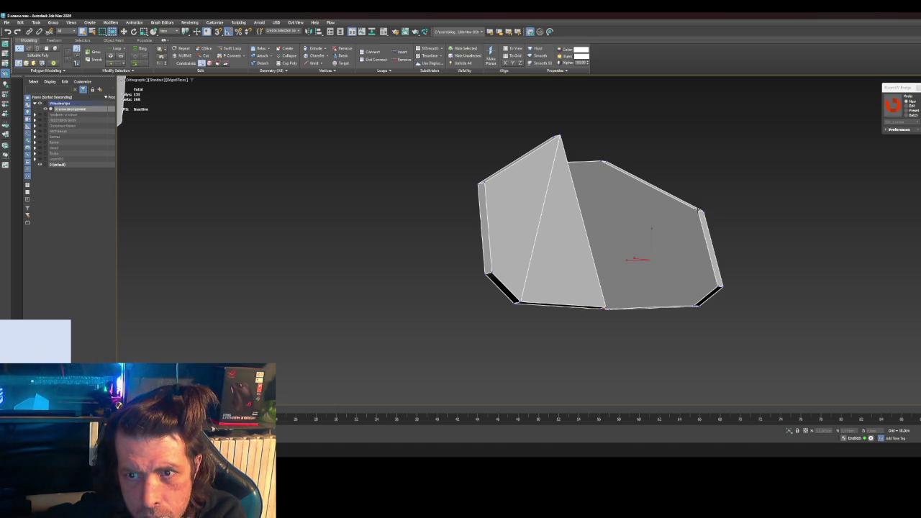
left_click(702, 211)
left_click(605, 308)
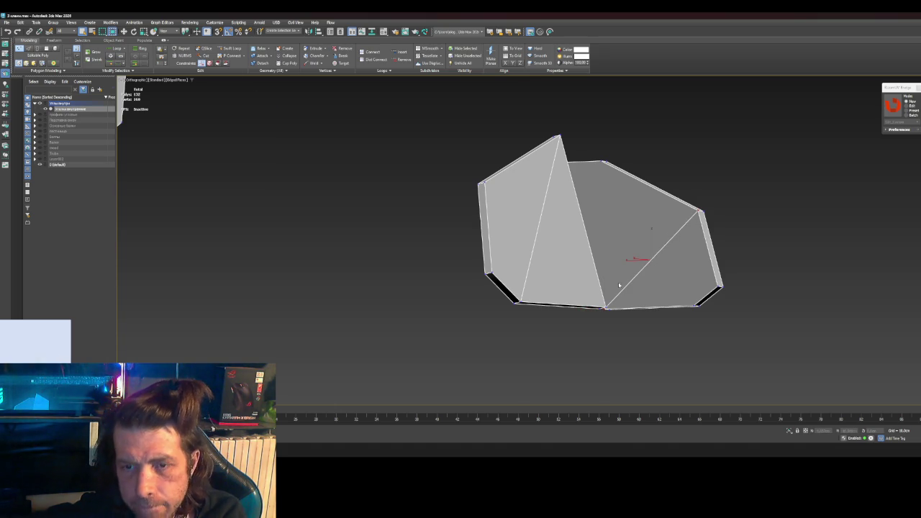
Step: Move over to the right plate and pick its bottom-right edge
scroll(620, 285, "down", 5)
mouse_move(468, 283)
middle_mouse_down("alt")
mouse_move(468, 294)
mouse_move(455, 284)
mouse_move(830, 294)
middle_mouse_up("alt")
scroll(344, 221, "up", 4)
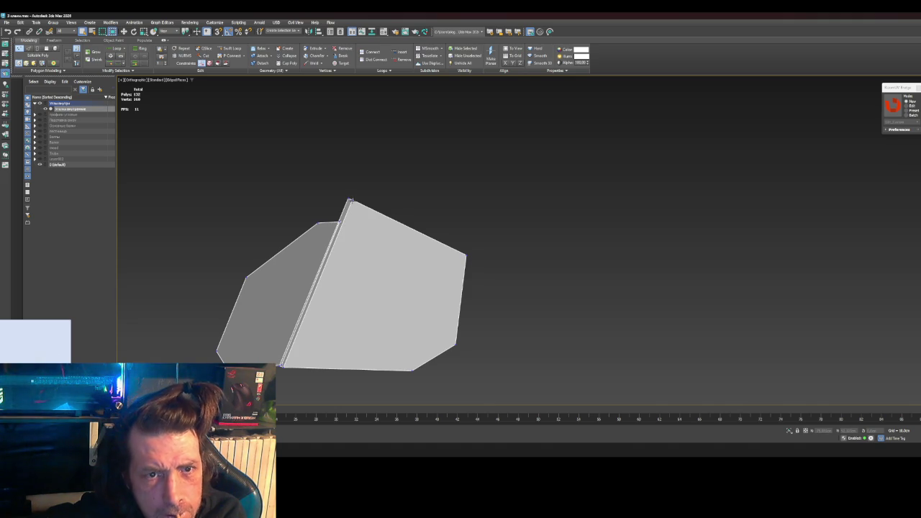
middle_click_drag(366, 225, 405, 331, "alt")
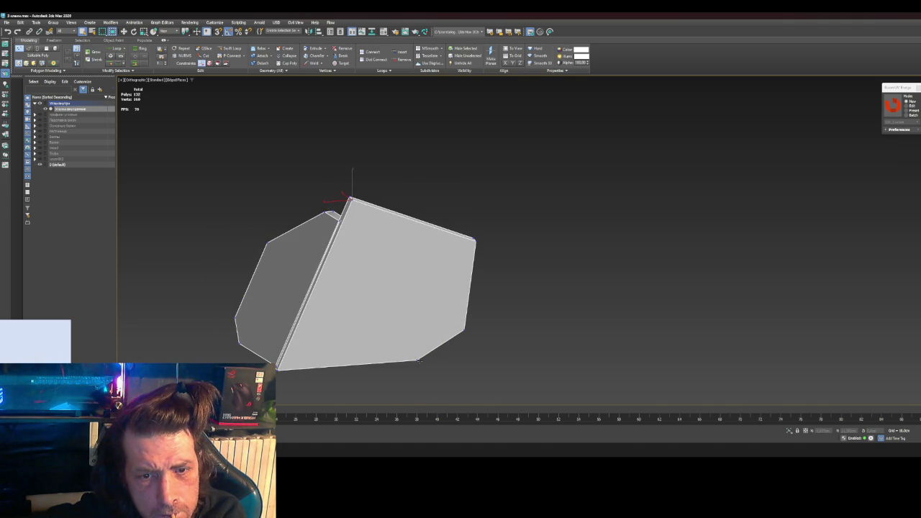
scroll(572, 304, "down", 3)
scroll(572, 308, "down", 2)
mouse_move(658, 312)
middle_mouse_down()
mouse_move(417, 296)
mouse_move(473, 296)
middle_mouse_up()
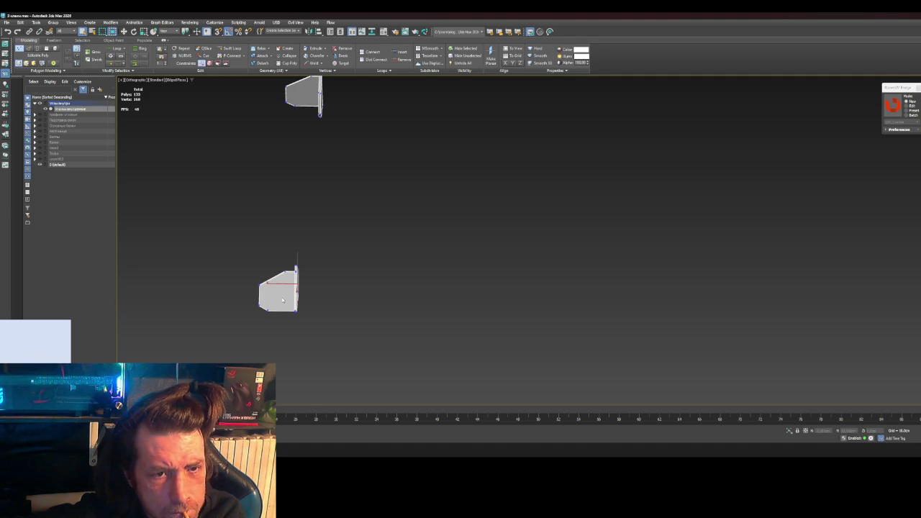
scroll(282, 299, "up", 5)
mouse_move(273, 300)
middle_mouse_down("alt")
mouse_move(284, 302)
mouse_move(280, 293)
mouse_move(310, 317)
middle_mouse_up("alt")
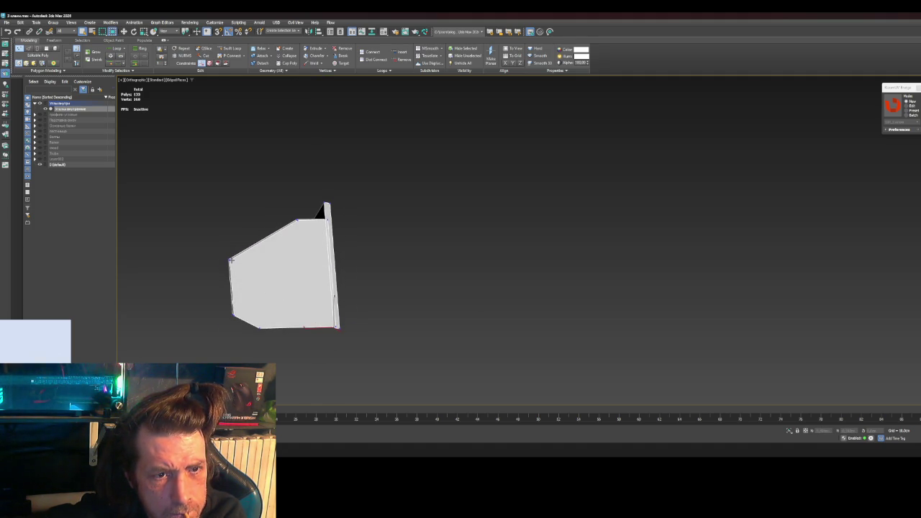
middle_click_drag(233, 260, 308, 313, "alt")
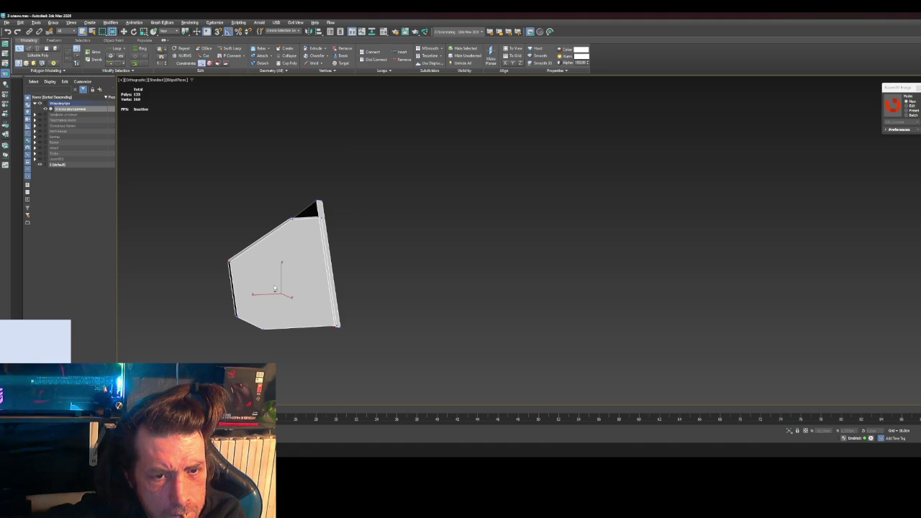
scroll(308, 313, "up", 4)
left_click(366, 336)
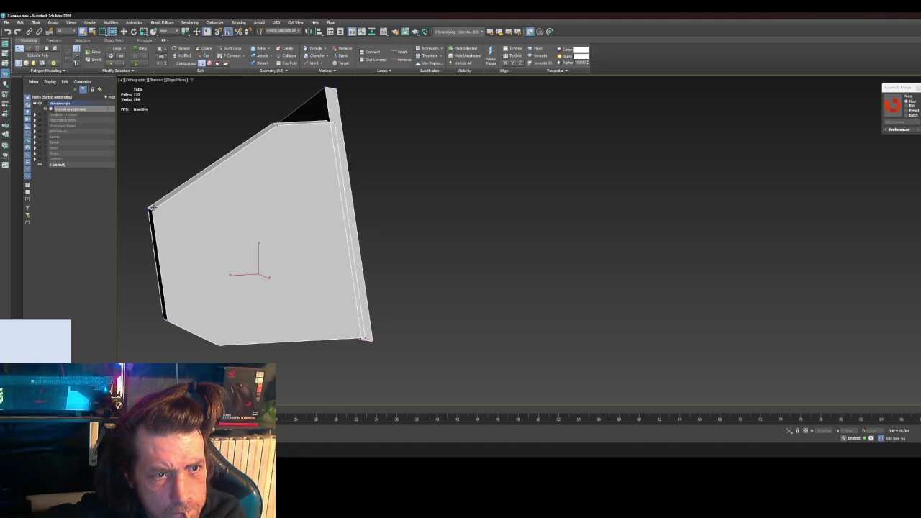
Step: Cut an edge that splits the plate's dark face
scroll(335, 275, "down", 2)
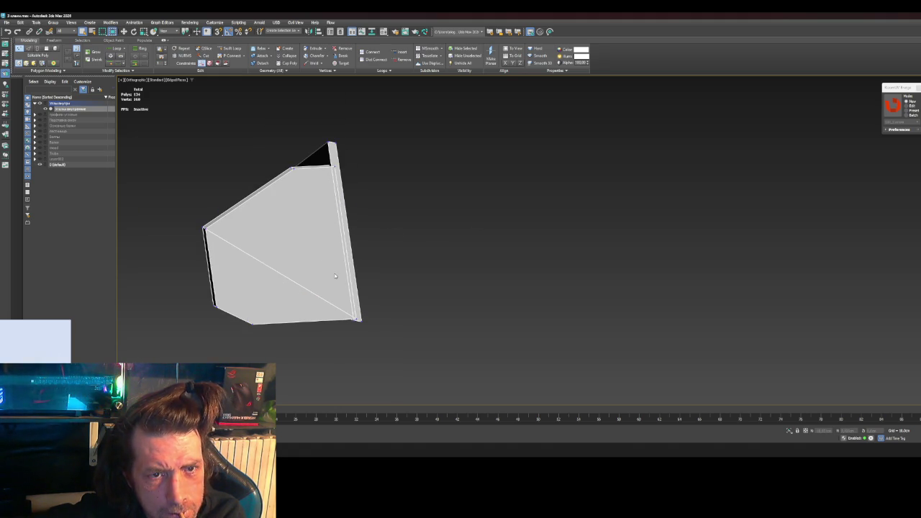
mouse_move(332, 262)
middle_mouse_down("alt")
mouse_move(380, 312)
mouse_move(455, 277)
middle_mouse_up("alt")
scroll(353, 292, "down", 3)
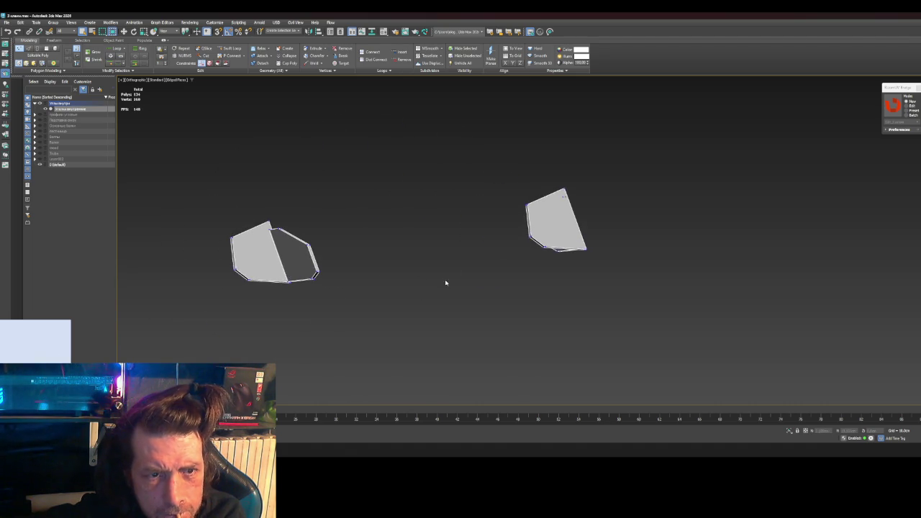
scroll(267, 279, "up", 5)
scroll(266, 285, "up", 2)
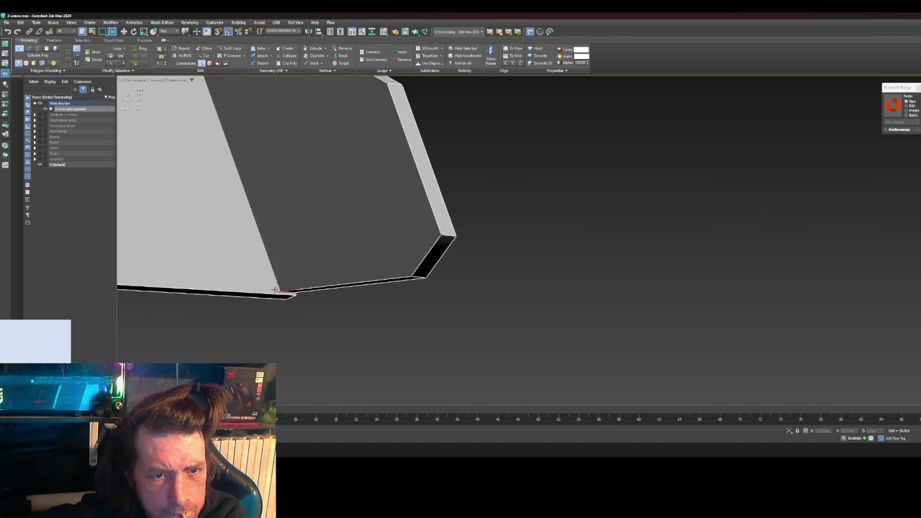
scroll(274, 291, "down", 3)
left_click(339, 172)
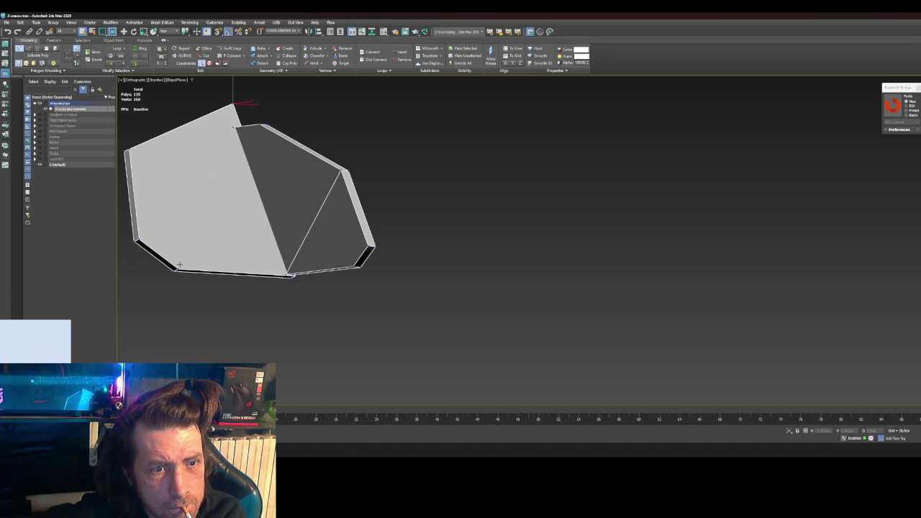
Step: Connect the plate's bottom-left and top vertices with a diagonal edge via Ctrl+Shift+E
scroll(323, 180, "down", 3)
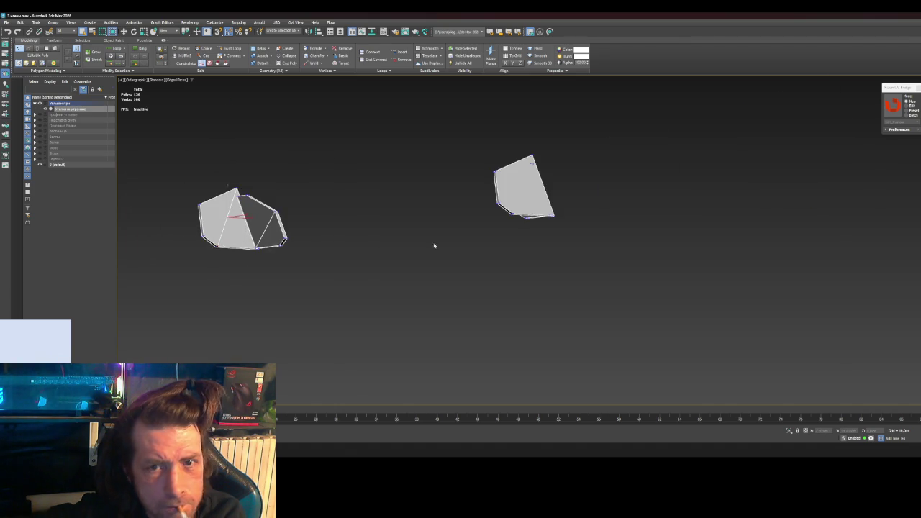
middle_click_drag(234, 105, 430, 254, "alt")
scroll(430, 253, "up", 3)
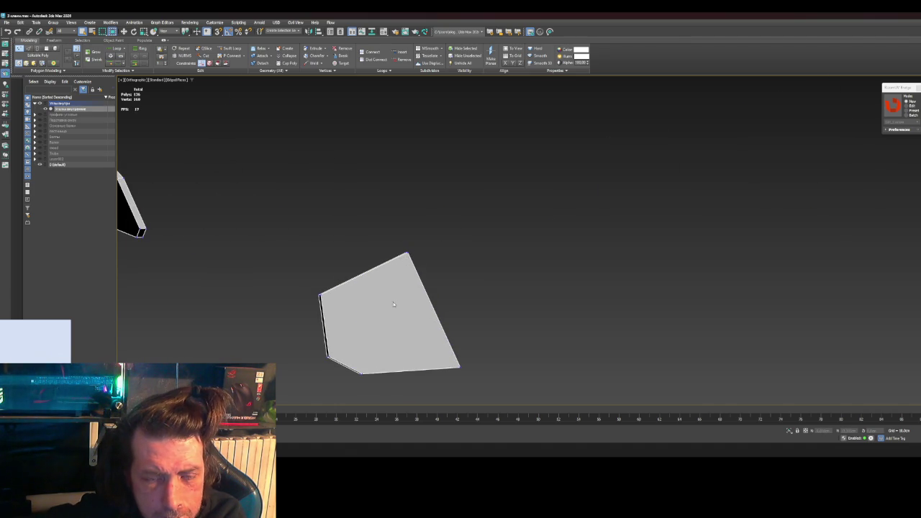
middle_click_drag(393, 302, 407, 260, "alt")
scroll(410, 237, "up", 2)
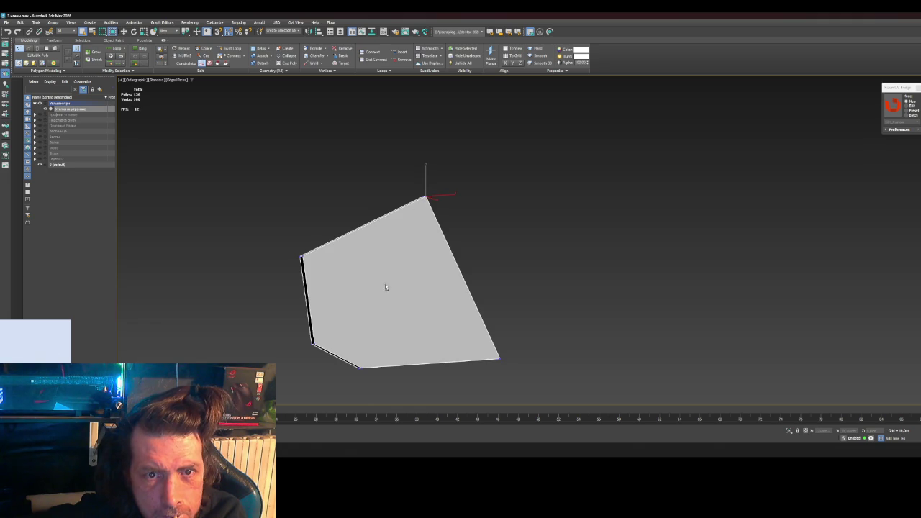
mouse_move(437, 309)
middle_mouse_down("alt")
mouse_move(372, 302)
mouse_move(371, 281)
middle_mouse_up("alt")
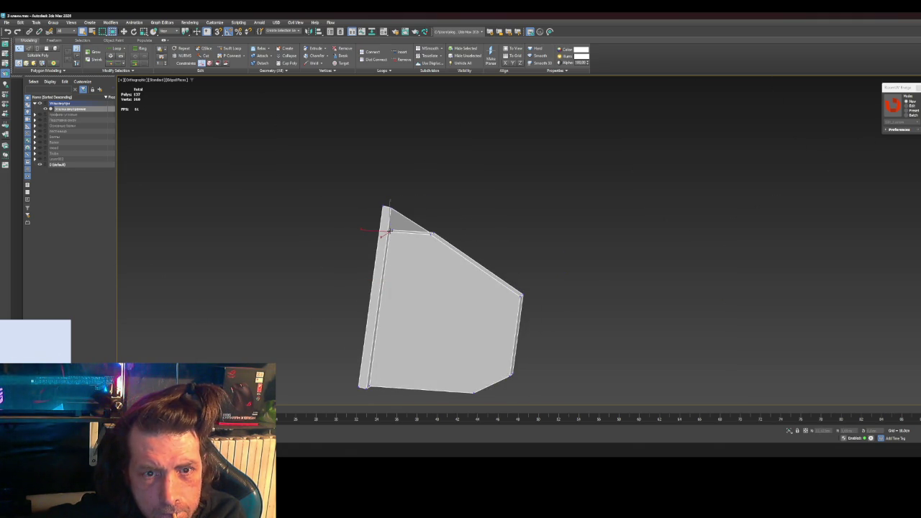
middle_click_drag(496, 375, 417, 356, "alt")
left_click(373, 376)
left_click(499, 246, "ctrl")
key("ctrl+shift+e")
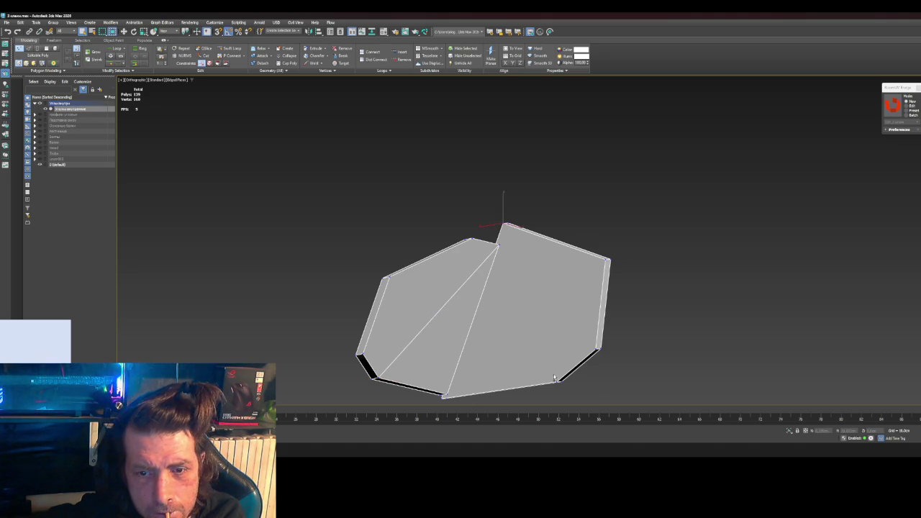
middle_click_drag(557, 383, 486, 322, "alt")
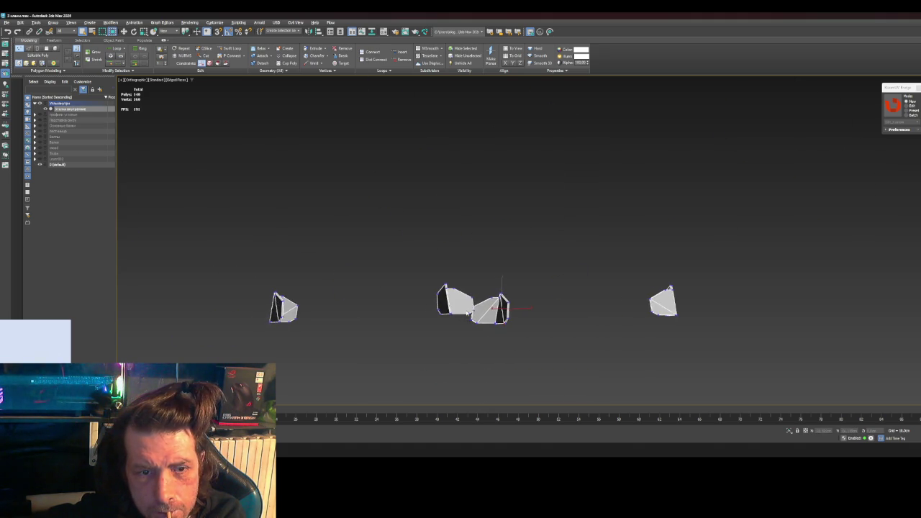
Step: Select the next plate's lower-left corner vertex and its top vertex
scroll(432, 310, "up", 5)
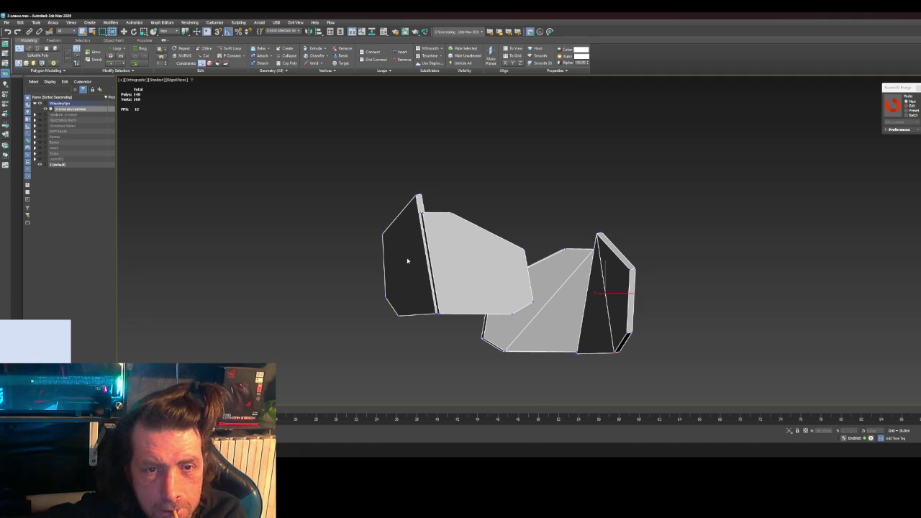
mouse_move(396, 252)
middle_mouse_down("alt")
mouse_move(411, 257)
mouse_move(476, 212)
middle_mouse_up("alt")
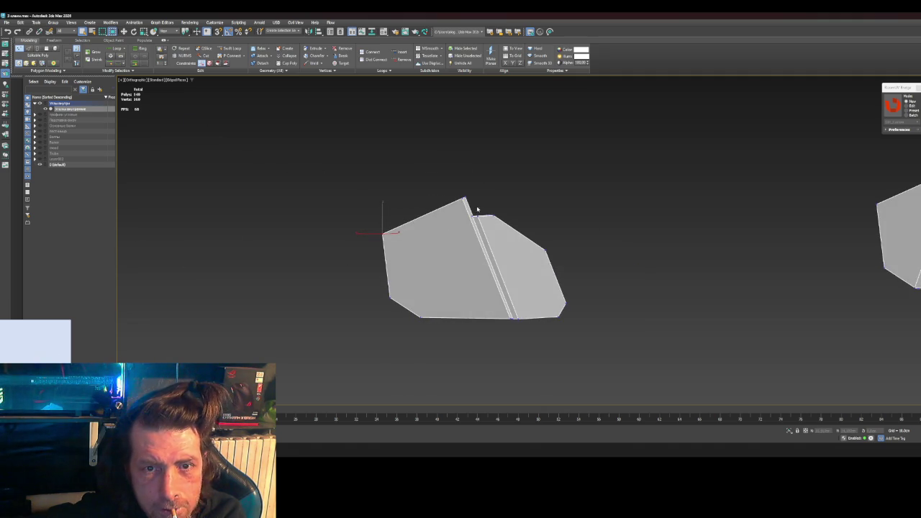
mouse_move(420, 319)
middle_mouse_down("alt")
mouse_move(438, 304)
mouse_move(427, 311)
middle_mouse_up("alt")
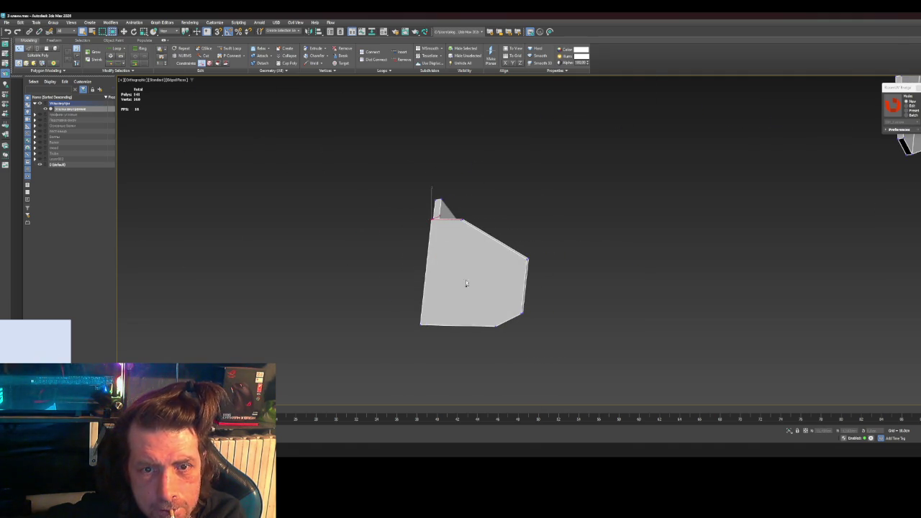
mouse_move(494, 325)
middle_mouse_down("alt")
mouse_move(520, 344)
mouse_move(473, 336)
middle_mouse_up("alt")
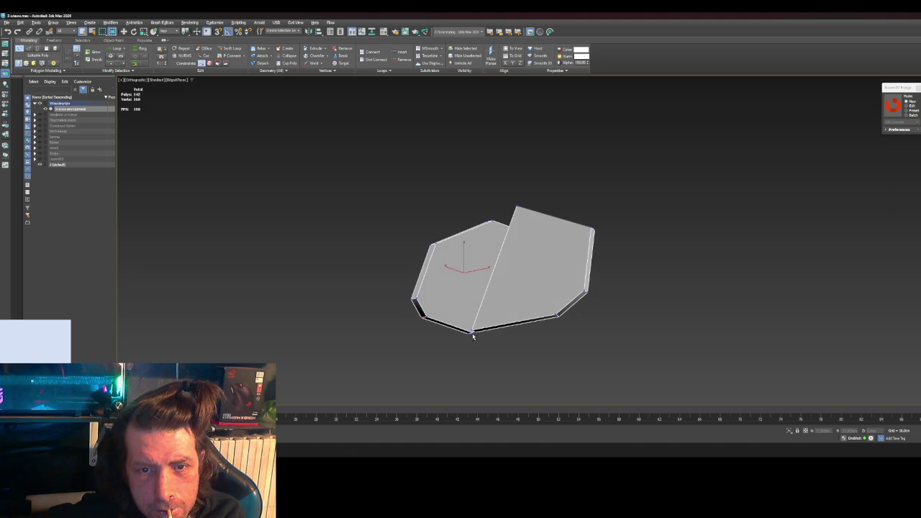
left_click(423, 315)
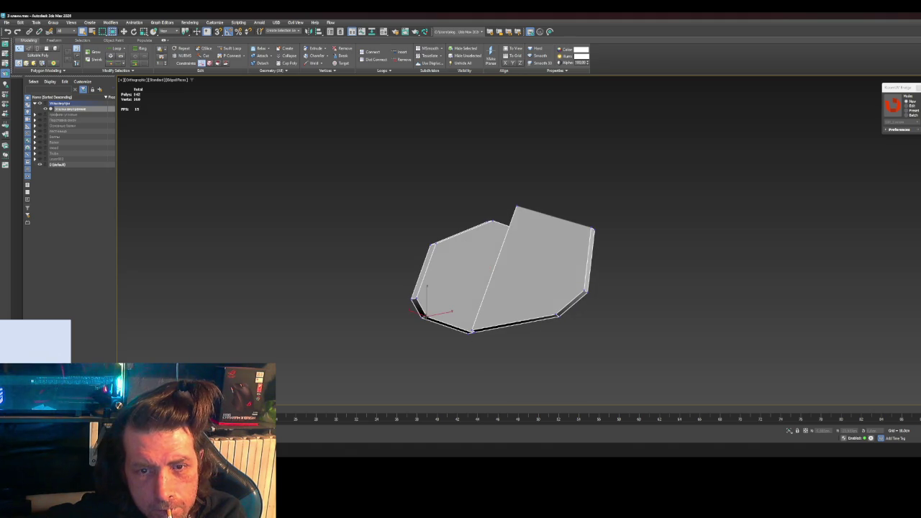
left_click(517, 208)
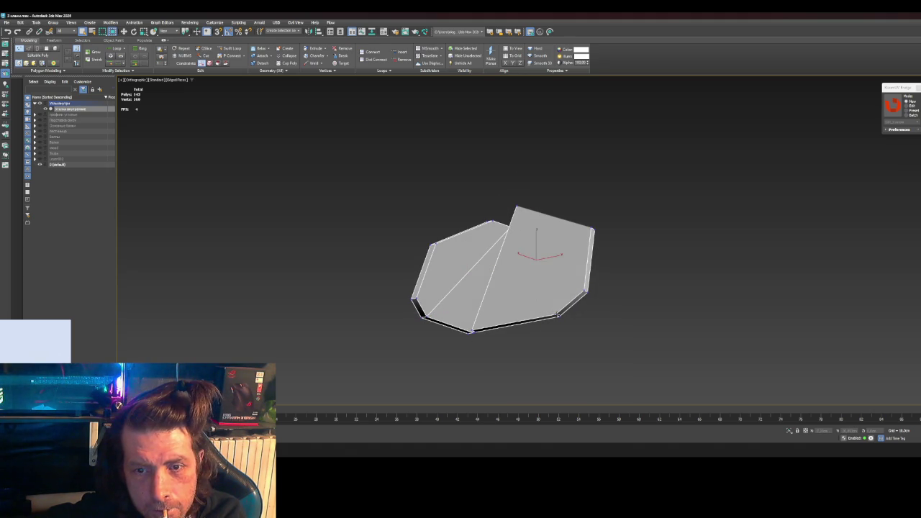
Step: View all the gusset plates and send them to RizomUV for unwrapping
scroll(591, 331, "down", 5)
mouse_move(674, 313)
middle_mouse_down("alt")
mouse_move(566, 397)
mouse_move(565, 370)
mouse_move(555, 366)
mouse_move(422, 370)
mouse_move(510, 270)
mouse_move(471, 285)
middle_mouse_up("alt")
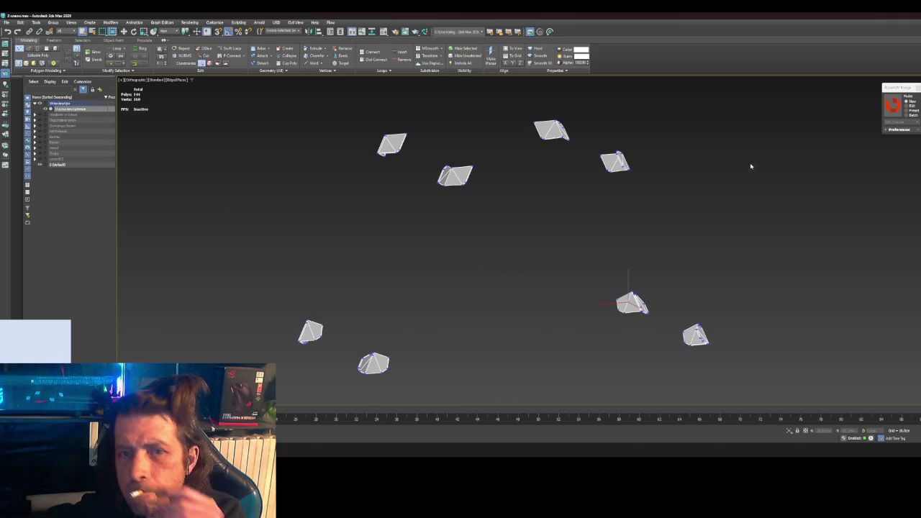
left_click(574, 290)
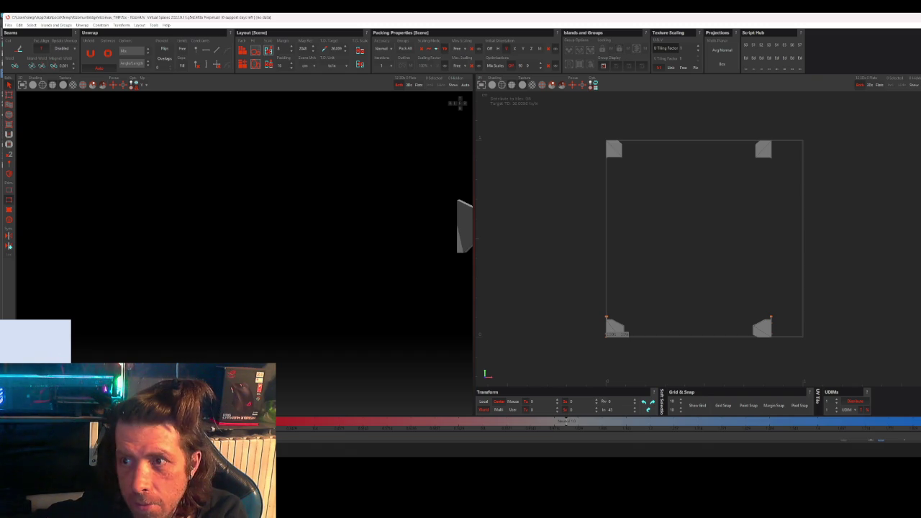
Step: Check the plates in RizomUV's 3D view, then close RizomUV without saving
mouse_move(234, 305)
left_mouse_down("alt")
mouse_move(278, 307)
mouse_move(394, 247)
mouse_move(360, 230)
mouse_move(354, 215)
left_mouse_up("alt")
scroll(360, 231, "up", 2)
scroll(351, 213, "up", 3)
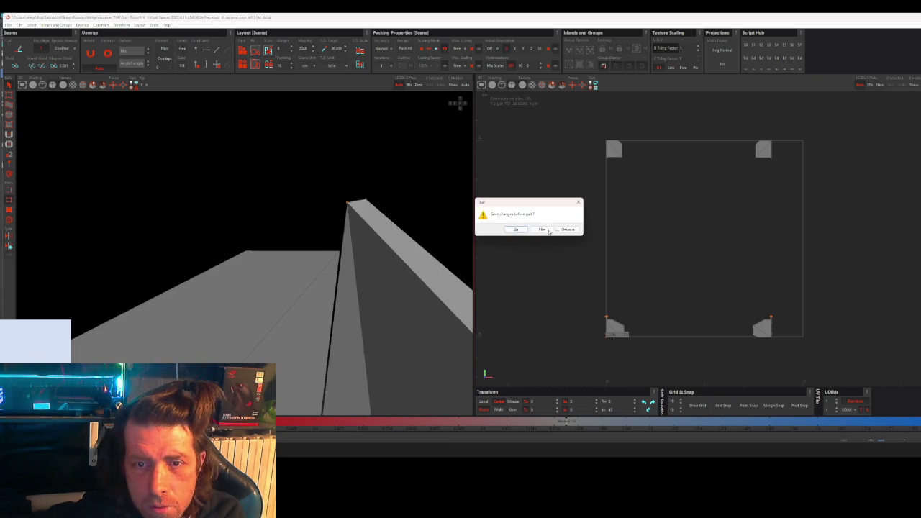
left_click(543, 231)
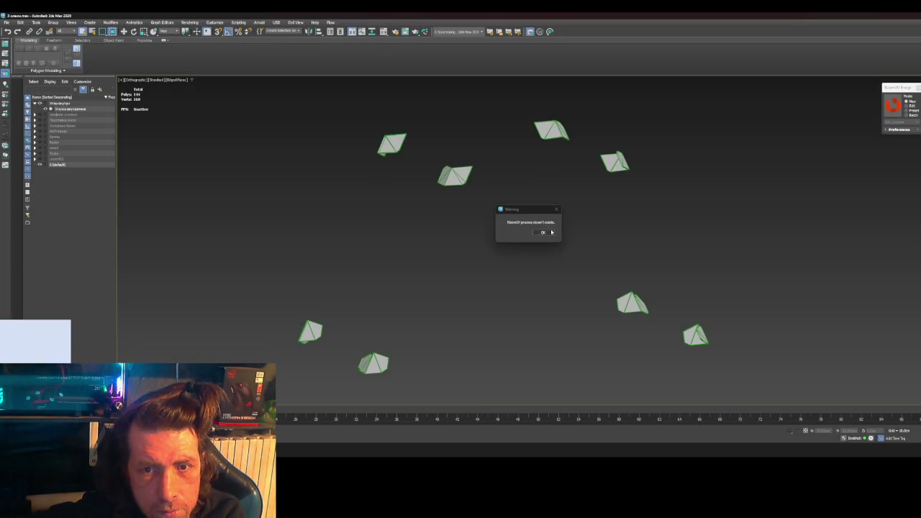
Step: Dismiss the RizomUV process warning, box-select a plate's top-corner vertex, then exit Vertex mode
left_click(543, 232)
key("ctrl+a")
key("1")
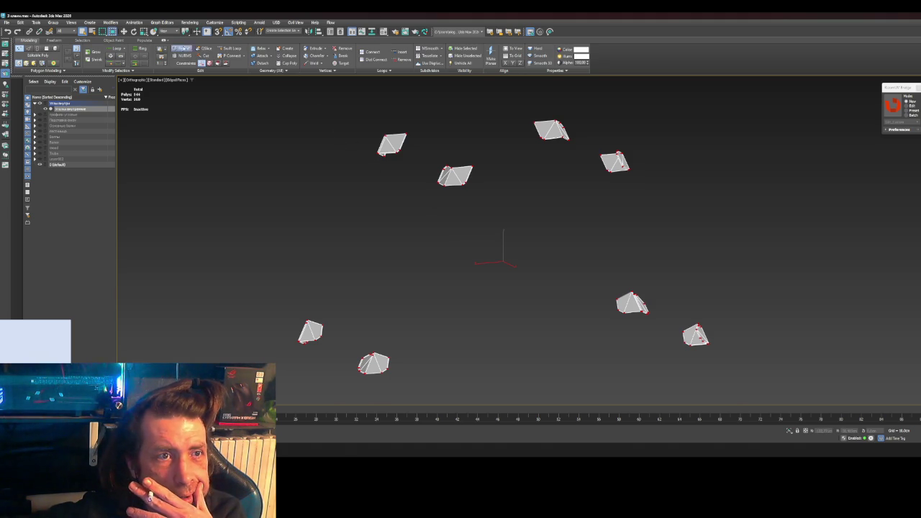
left_click(83, 40)
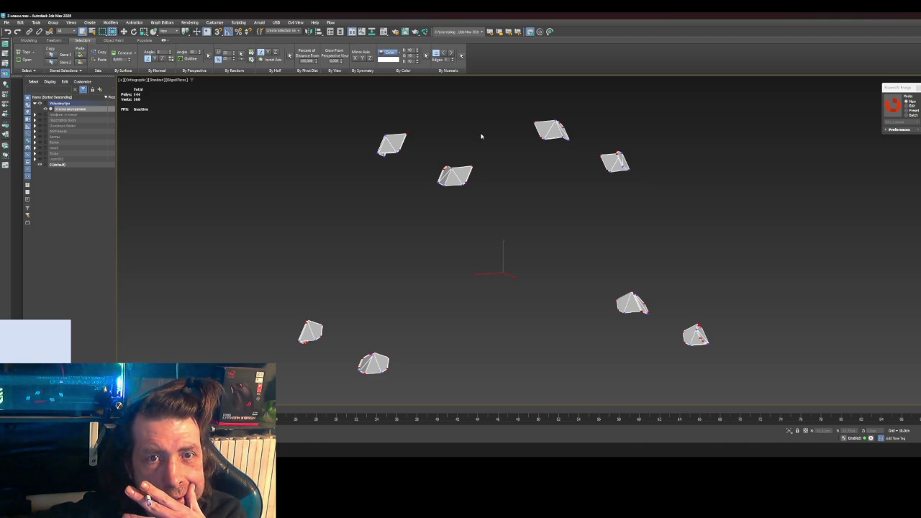
scroll(448, 163, "up", 5)
scroll(581, 179, "up", 3)
scroll(515, 182, "up", 5)
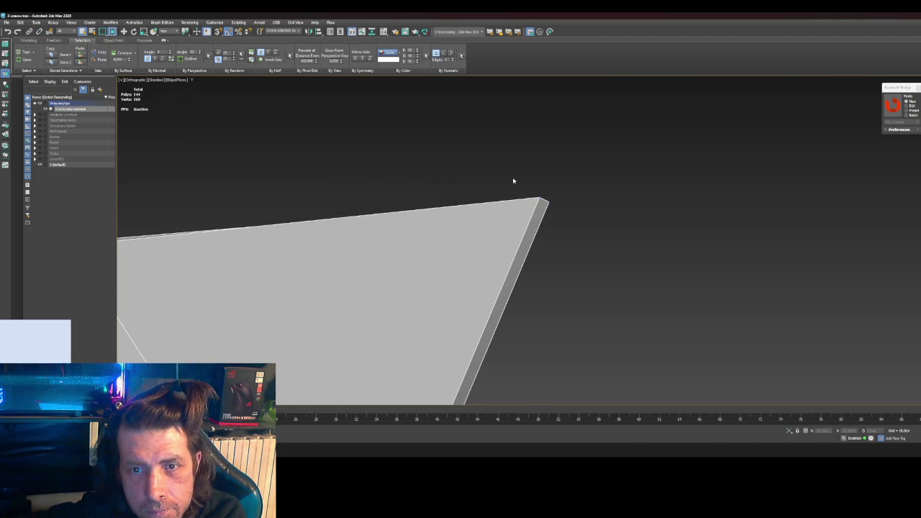
left_click_drag(628, 175, 549, 234)
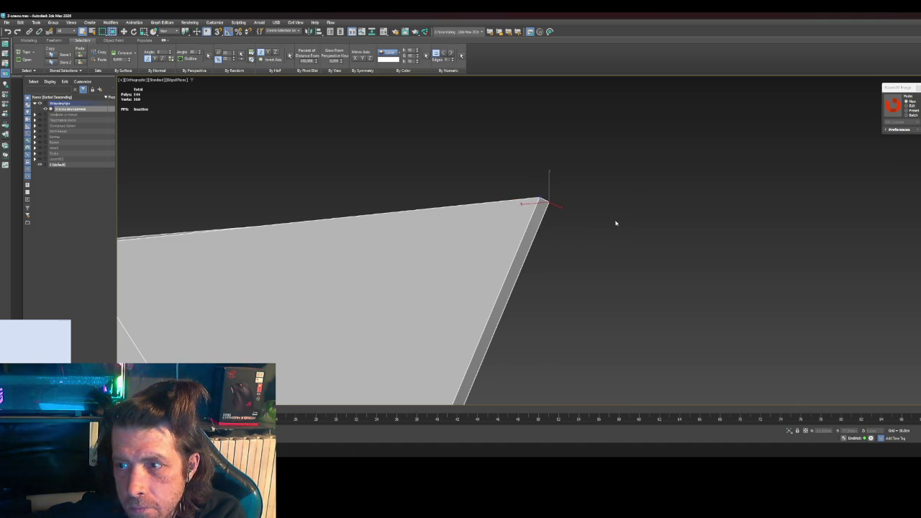
scroll(623, 218, "down", 5)
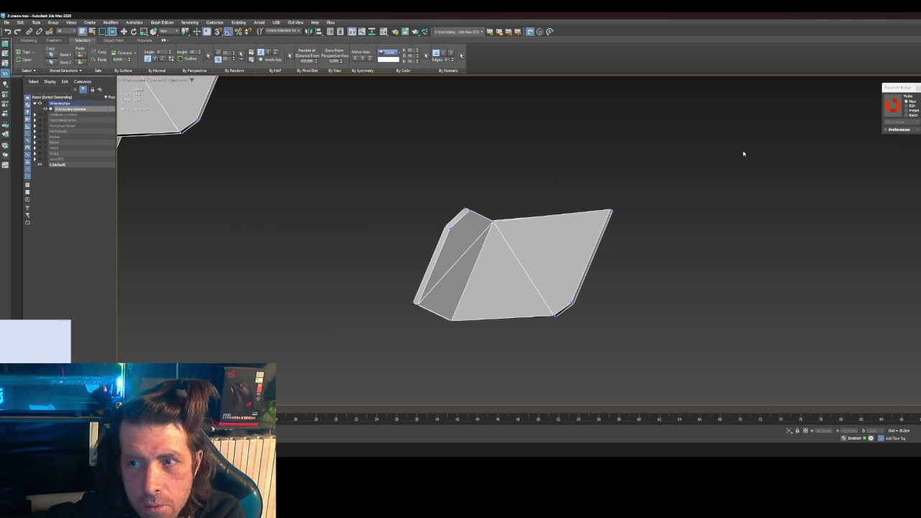
key("1")
key("1")
key("1")
Step: Return from the streaming app and orbit around the scattered gusset plates
key("alt+Tab")
key("alt+Tab")
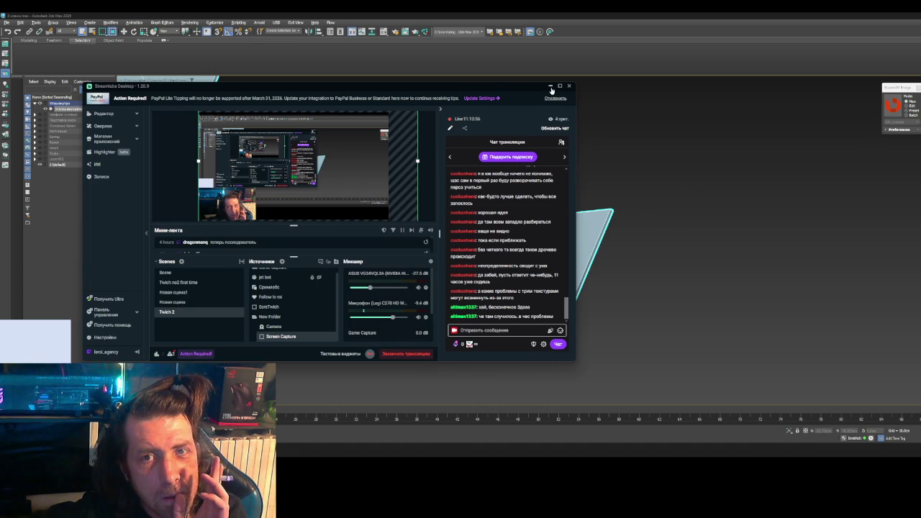
key("alt+Tab")
scroll(637, 197, "down", 3)
middle_click_drag(652, 220, 628, 243, "alt")
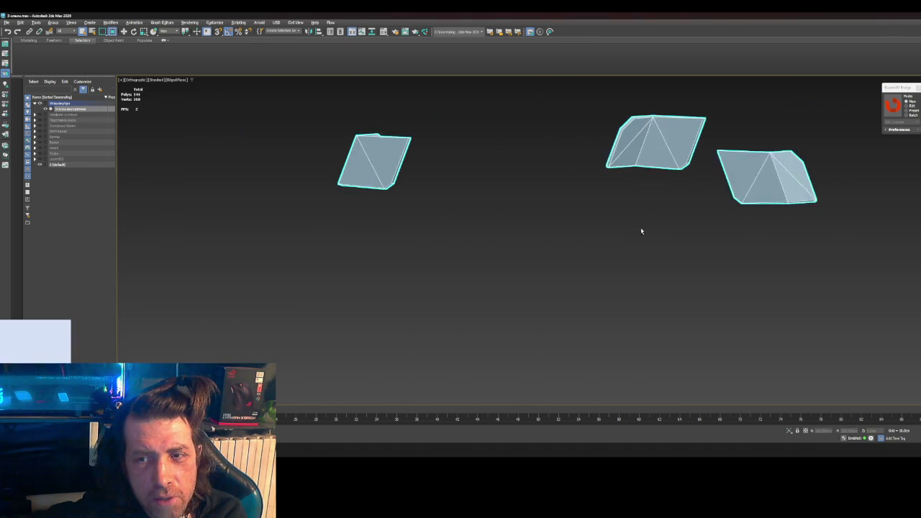
scroll(720, 189, "down", 4)
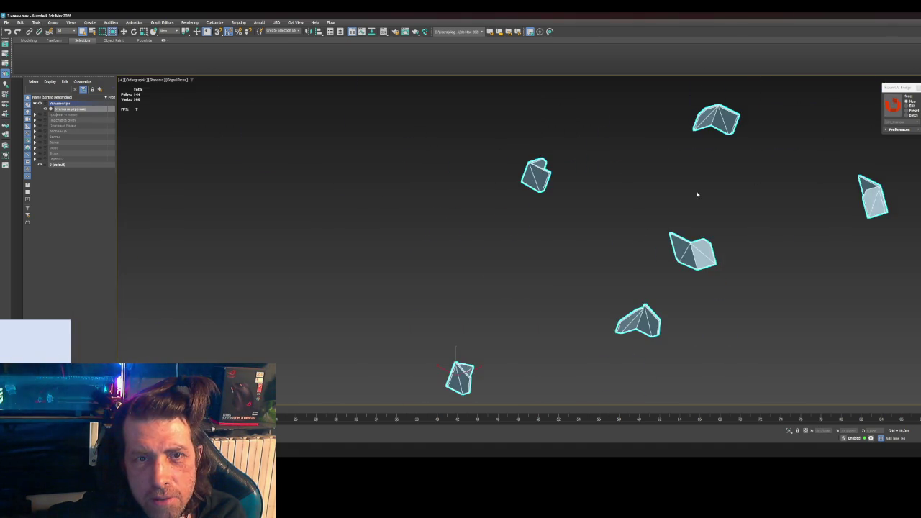
middle_click_drag(697, 195, 692, 204, "alt")
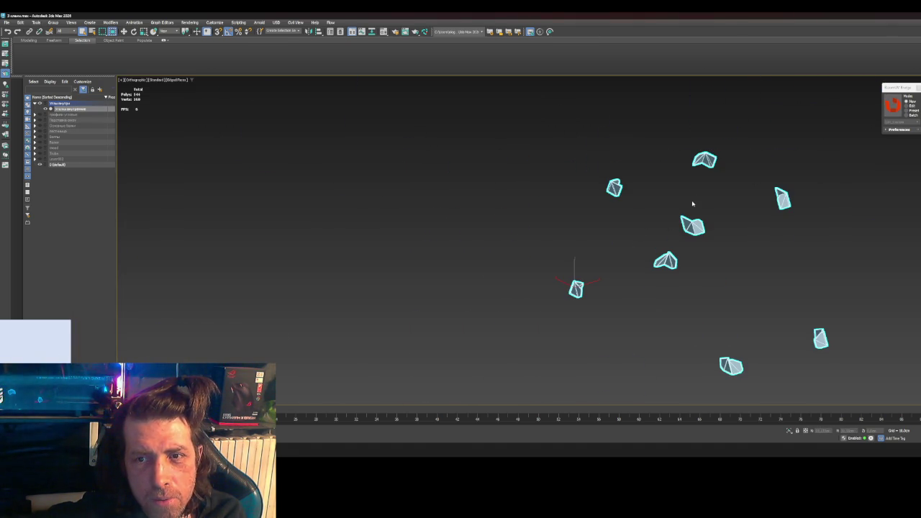
Step: Unhide the Персонажи, Основные балки, Лестница and Болты layers and zoom in on the bolts
left_click(39, 120)
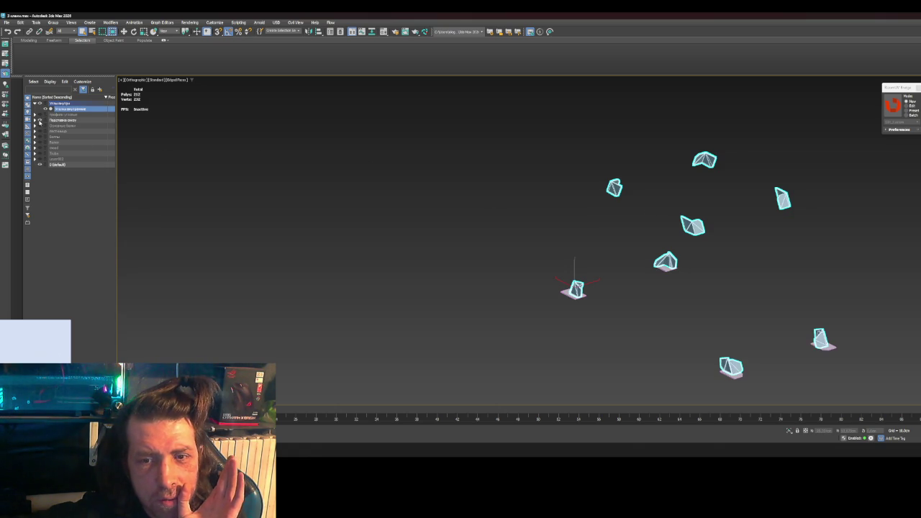
left_click(39, 126)
left_click(40, 131)
left_click(39, 137)
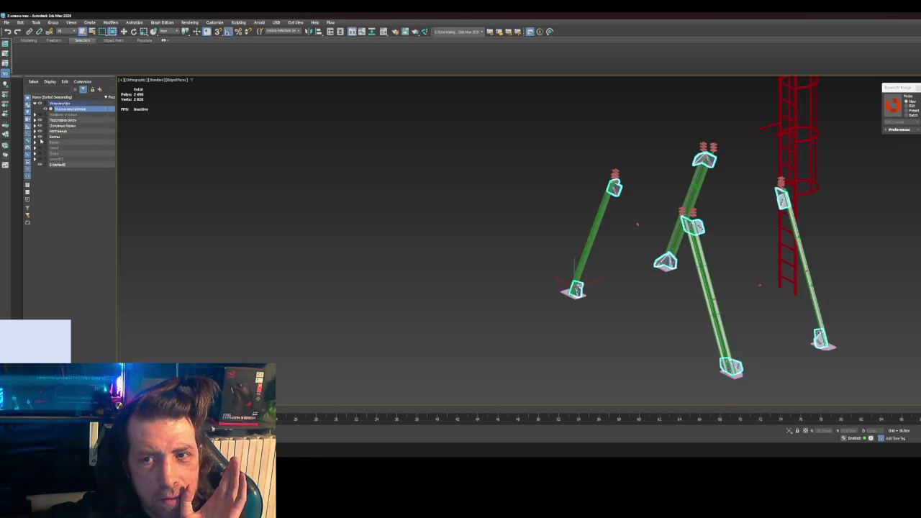
scroll(552, 154, "up", 3)
scroll(710, 336, "up", 5)
scroll(532, 176, "up", 3)
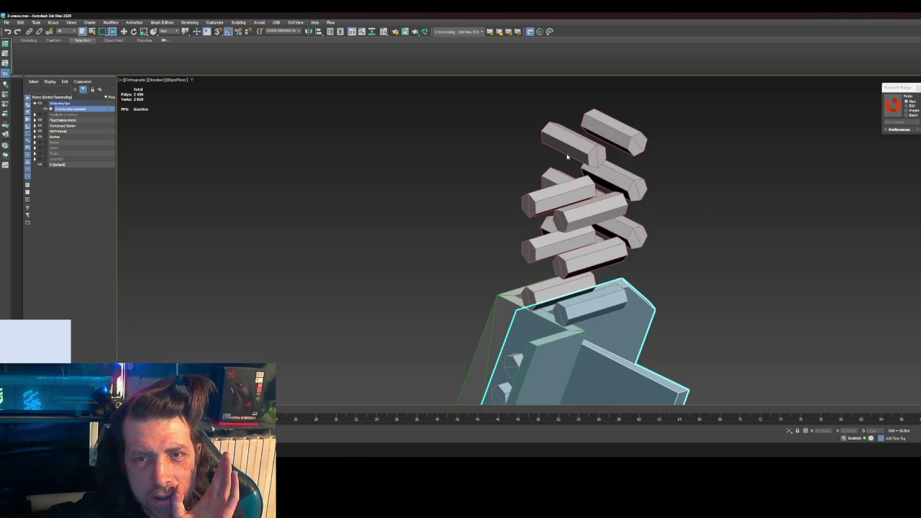
scroll(600, 144, "up", 2)
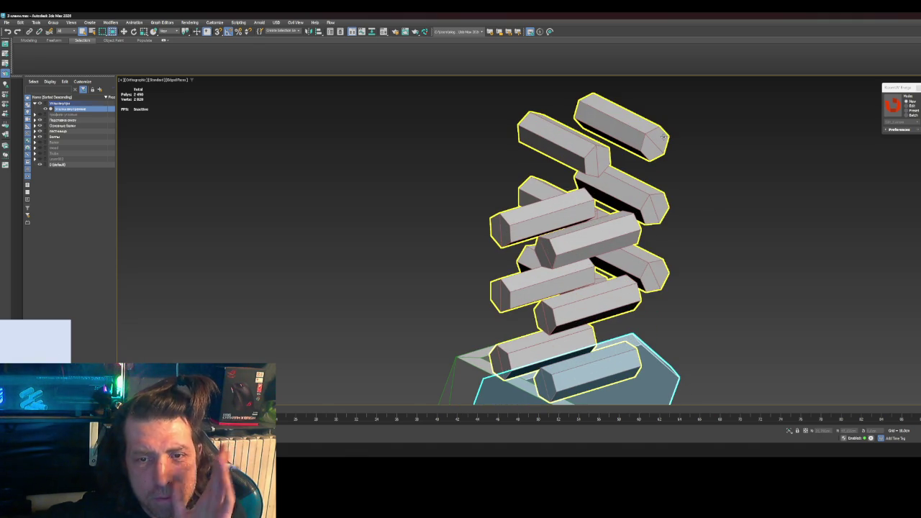
left_click(694, 148)
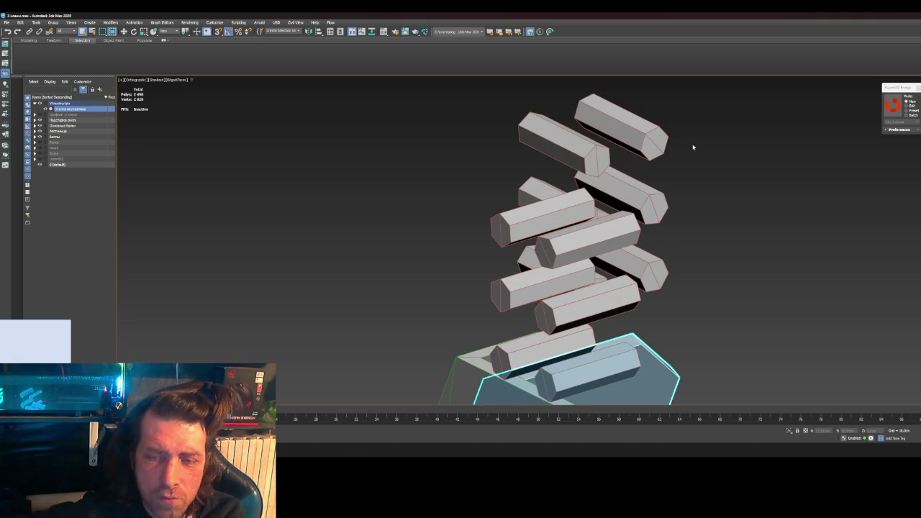
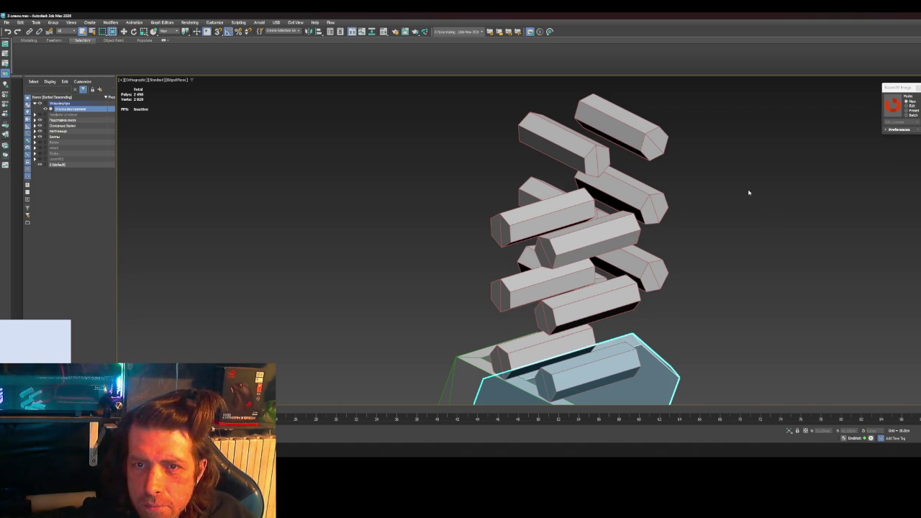
Step: Select the hexagonal beam stack and inspect a top-beam face in Polygon mode
left_click(587, 148)
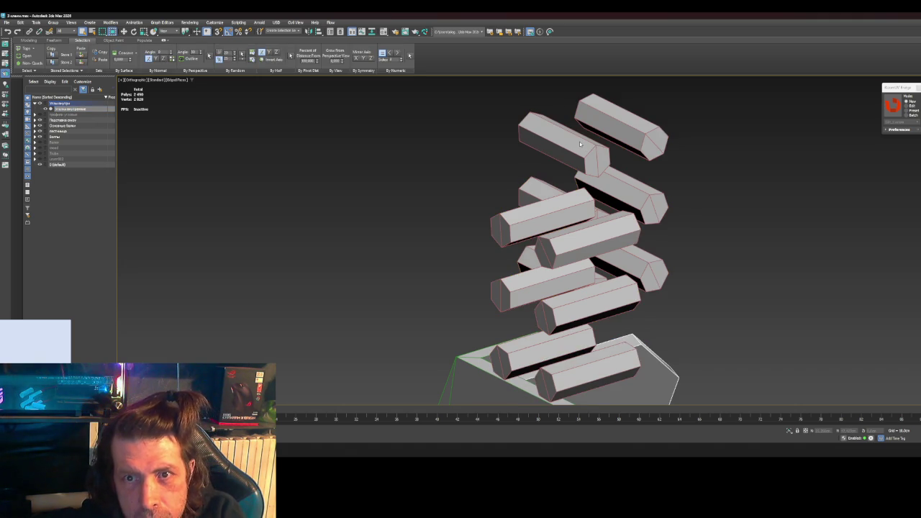
left_click(577, 144)
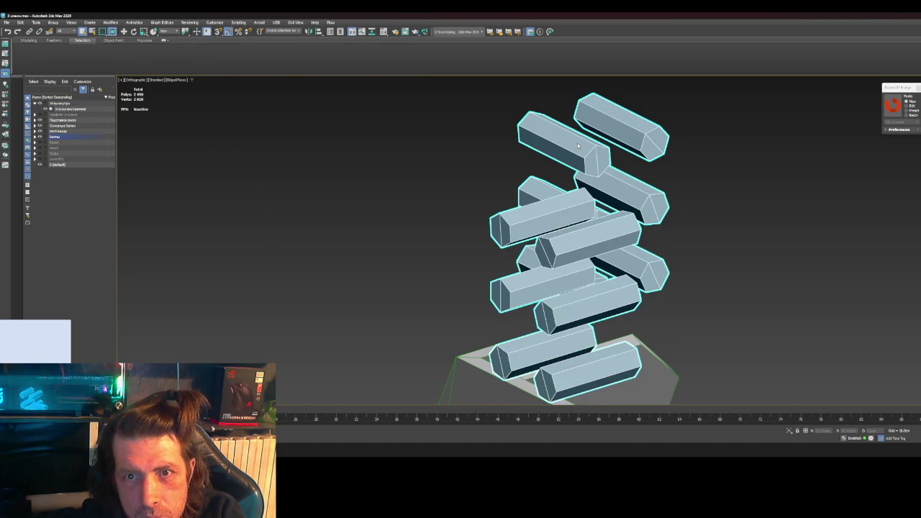
key("5")
left_click(577, 146)
scroll(889, 335, "down", 5)
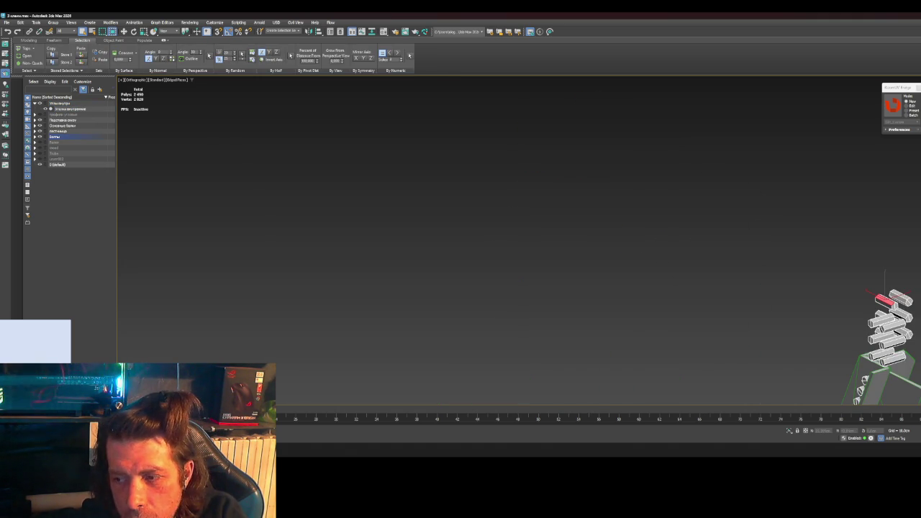
mouse_move(863, 302)
middle_mouse_down("alt")
mouse_move(847, 300)
mouse_move(917, 329)
mouse_move(914, 316)
mouse_move(775, 309)
middle_mouse_up("alt")
Step: Clear the face selection and hide the hexagonal beams and main beams layers
scroll(775, 308, "up", 3)
scroll(727, 244, "up", 5)
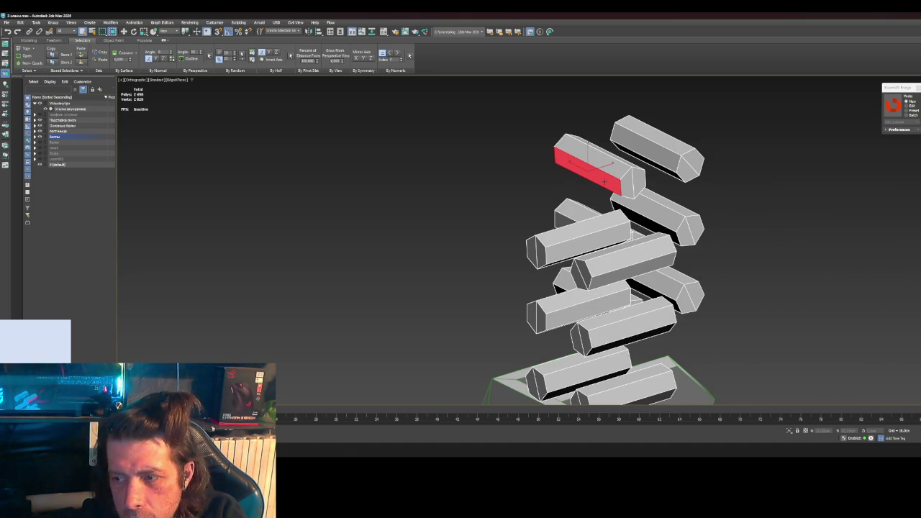
left_click(782, 205)
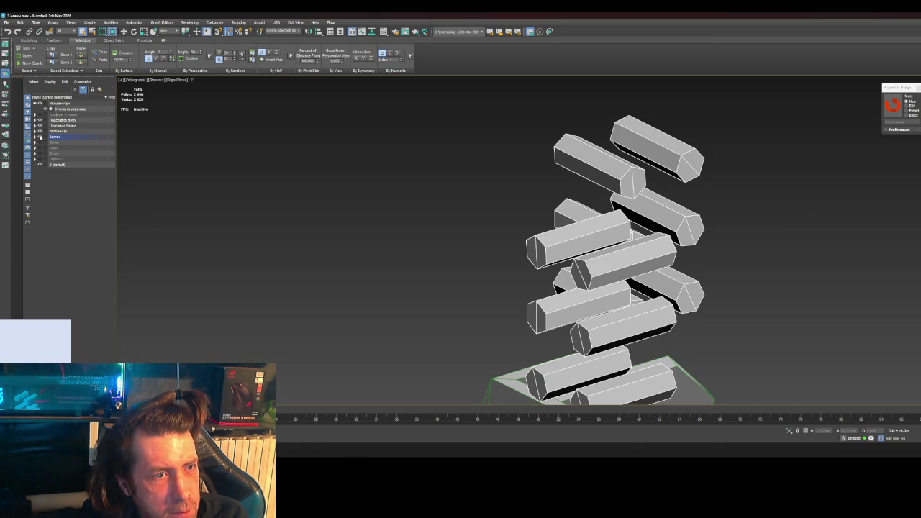
left_click(39, 136)
left_click(40, 126)
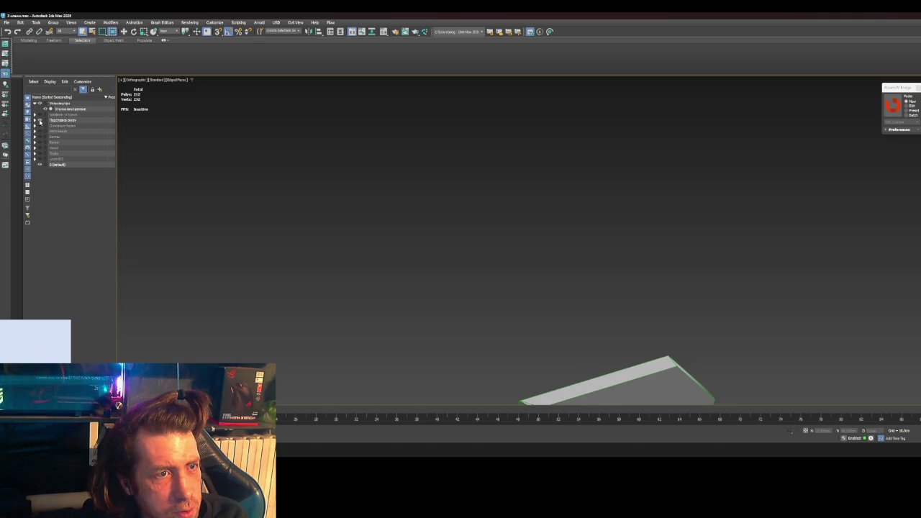
Step: Show the brace layer, select the angular brace pieces and send them to RizomUV via Bridge Edit
left_click(39, 121)
left_click(519, 338)
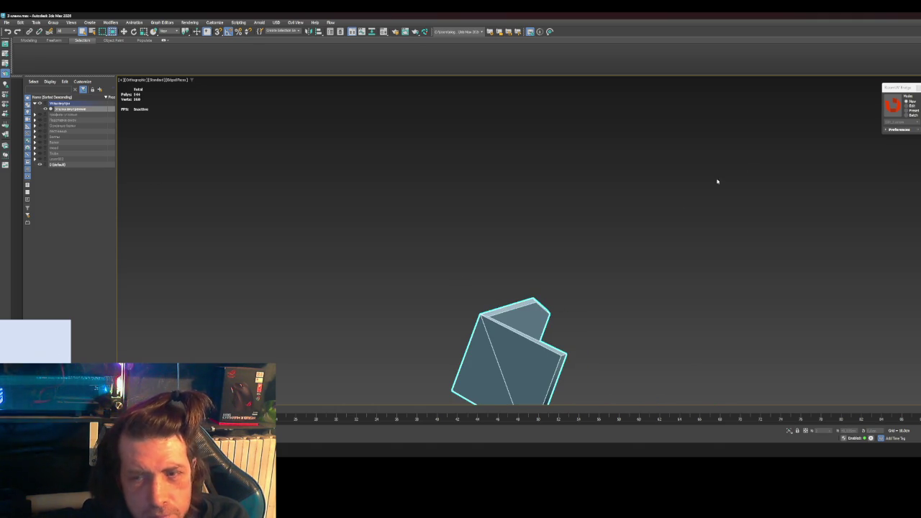
scroll(706, 226, "down", 5)
scroll(691, 237, "down", 2)
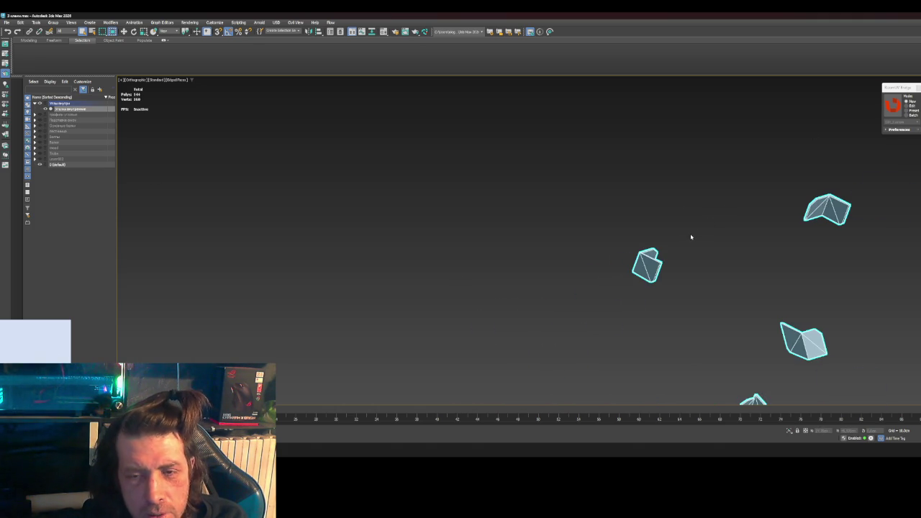
left_click(894, 106)
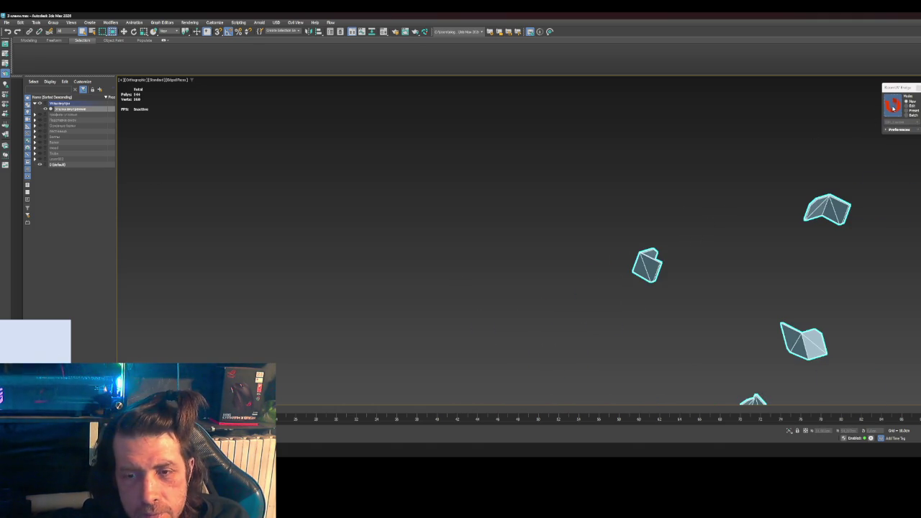
left_click(736, 211)
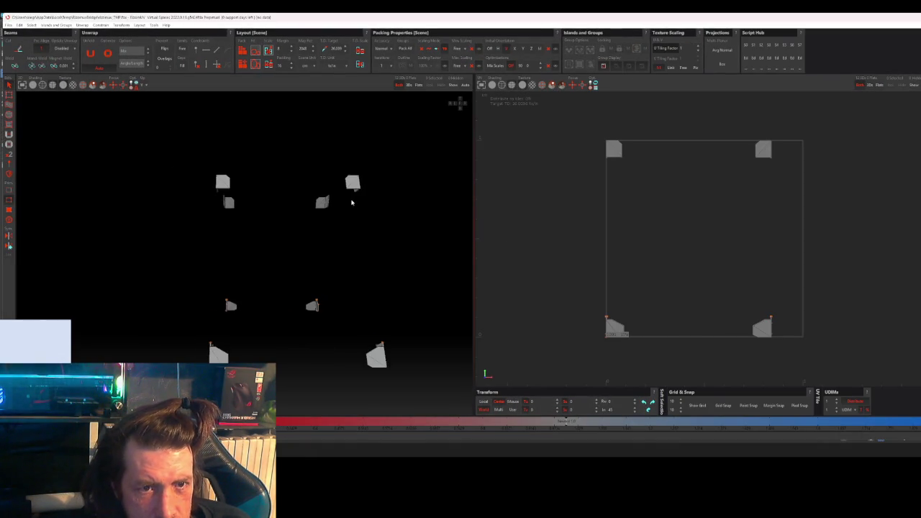
Step: Orbit onto the bent bracket and select the edge along its fold
scroll(354, 184, "up", 3)
mouse_move(355, 185)
left_mouse_down("alt")
mouse_move(417, 223)
mouse_move(446, 210)
left_mouse_up("alt")
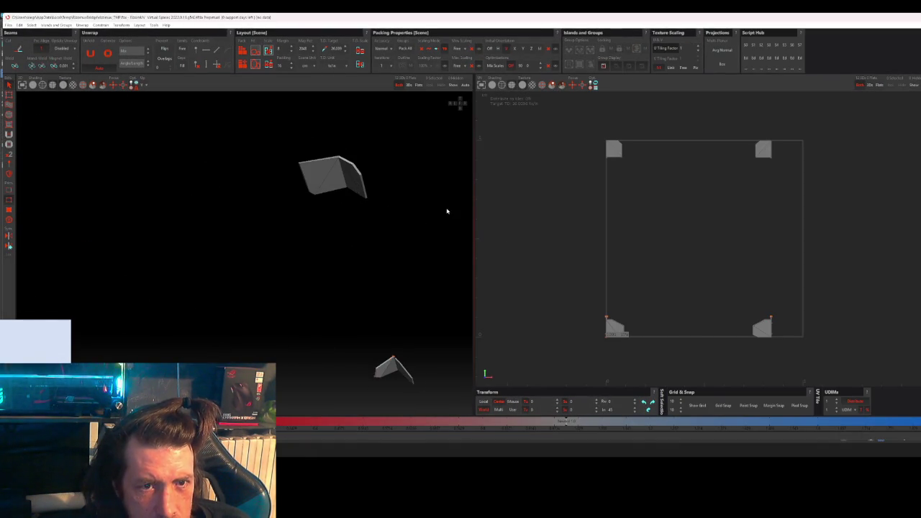
scroll(338, 177, "up", 3)
scroll(343, 171, "down", 2)
mouse_move(343, 170)
left_mouse_down("alt")
mouse_move(343, 204)
mouse_move(353, 185)
mouse_move(284, 194)
left_mouse_up("alt")
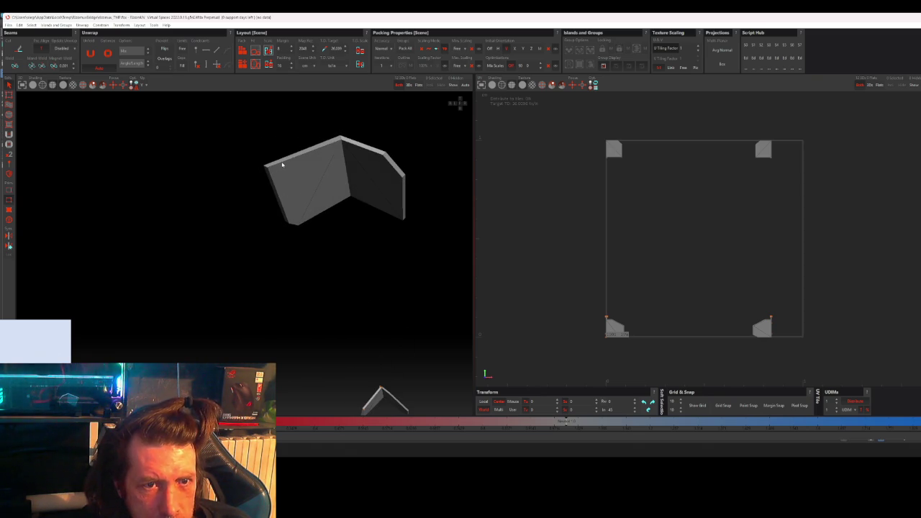
left_click(282, 165)
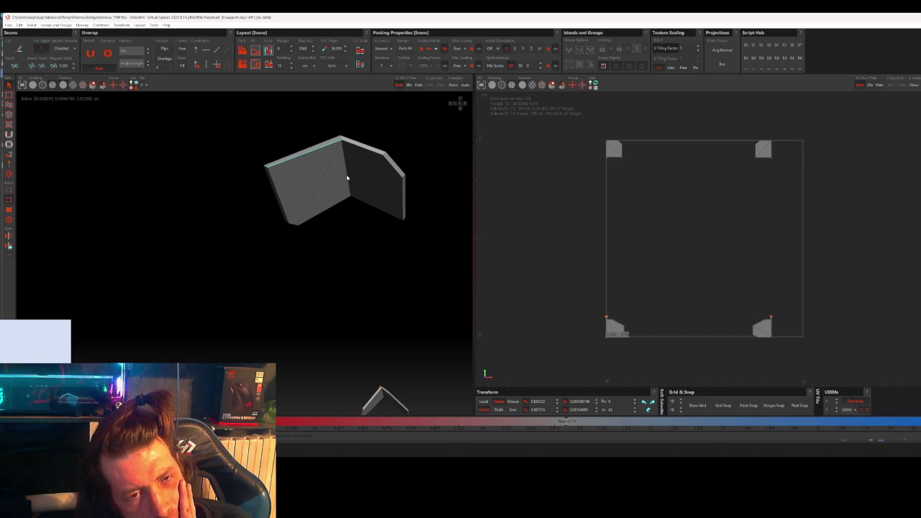
scroll(347, 178, "up", 2)
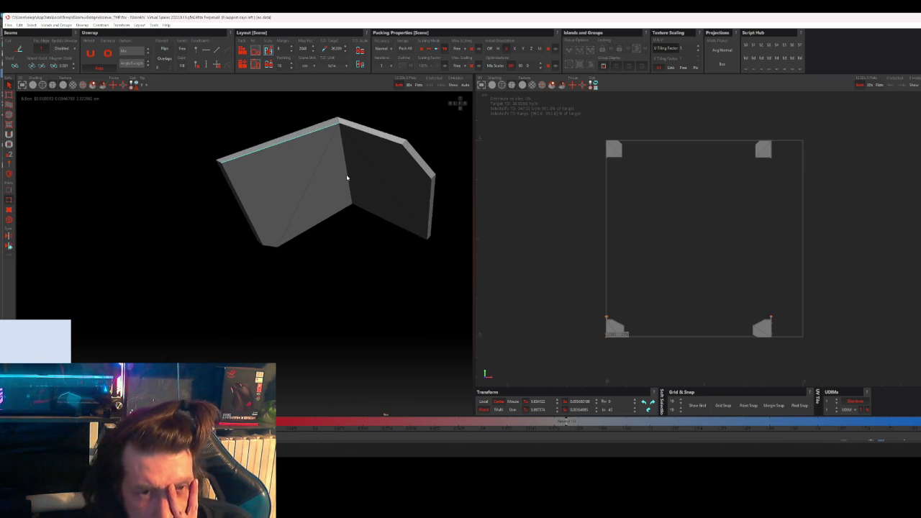
middle_click_drag(366, 171, 308, 226)
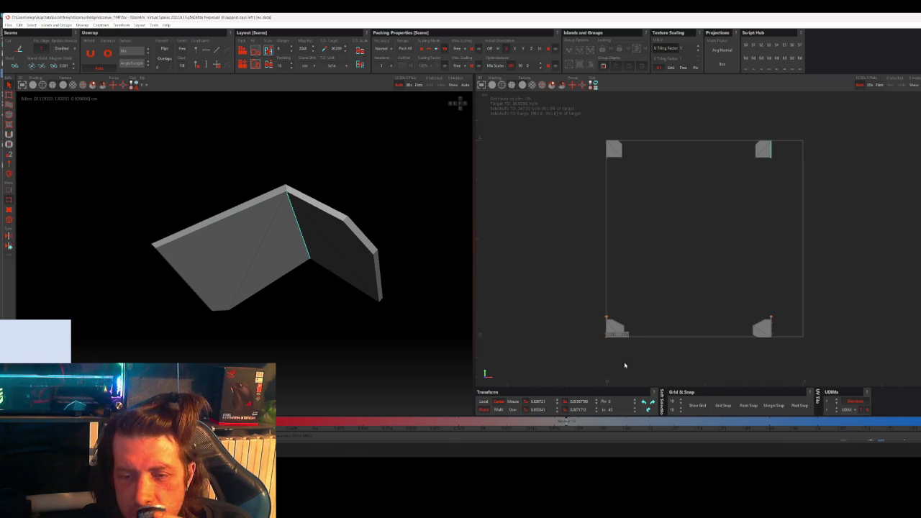
scroll(608, 318, "up", 3)
scroll(576, 314, "up", 2)
scroll(607, 305, "up", 2)
scroll(652, 270, "up", 2)
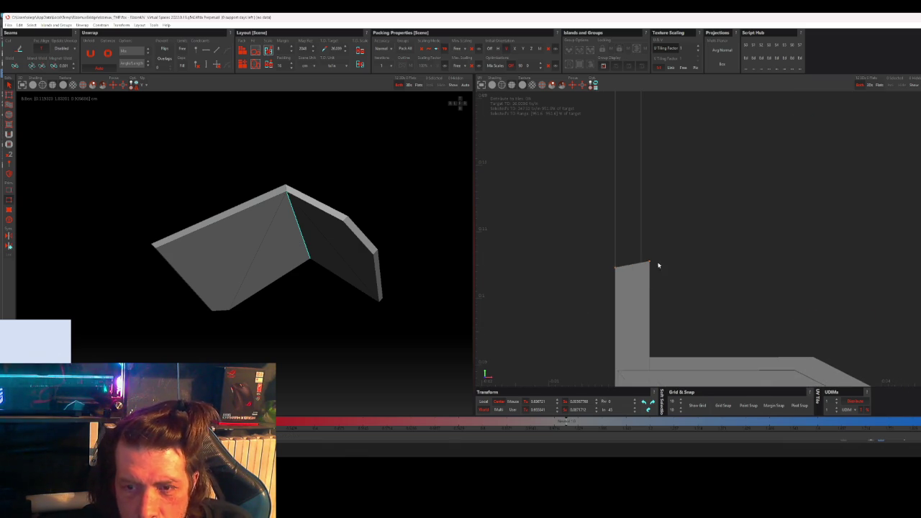
scroll(668, 290, "down", 3)
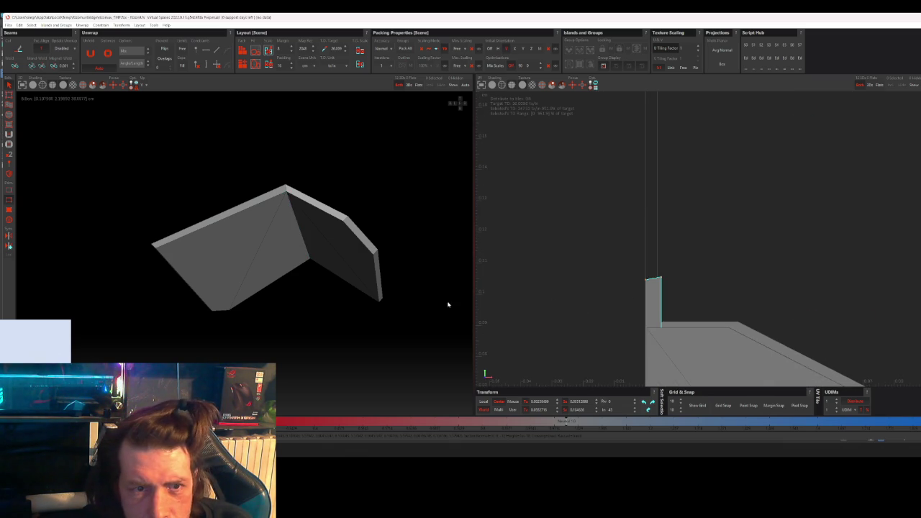
scroll(364, 332, "down", 2)
mouse_move(364, 332)
left_mouse_down("alt")
mouse_move(340, 267)
mouse_move(355, 257)
left_mouse_up("alt")
mouse_move(334, 329)
left_mouse_down("alt")
mouse_move(326, 274)
mouse_move(313, 268)
left_mouse_up("alt")
scroll(330, 300, "up", 2)
scroll(256, 298, "up", 2)
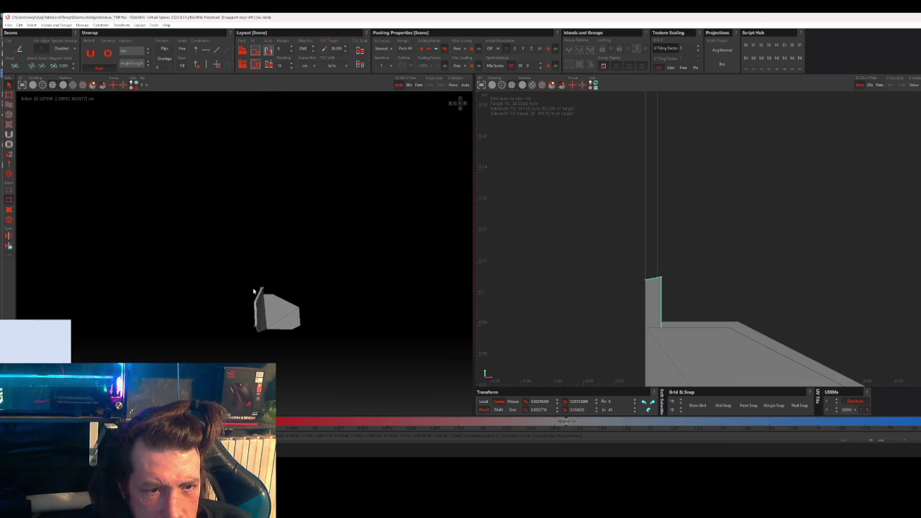
scroll(260, 297, "up", 2)
scroll(265, 291, "up", 3)
scroll(265, 291, "up", 2)
left_click(310, 269)
scroll(695, 195, "down", 2)
scroll(699, 205, "down", 2)
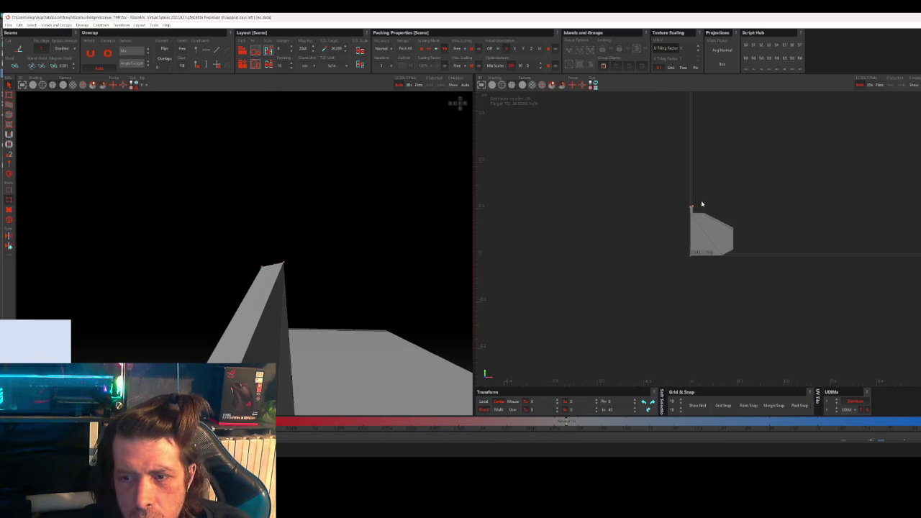
scroll(699, 206, "down", 2)
mouse_move(393, 257)
left_mouse_down("alt")
mouse_move(356, 290)
mouse_move(354, 309)
left_mouse_up("alt")
scroll(355, 291, "down", 3)
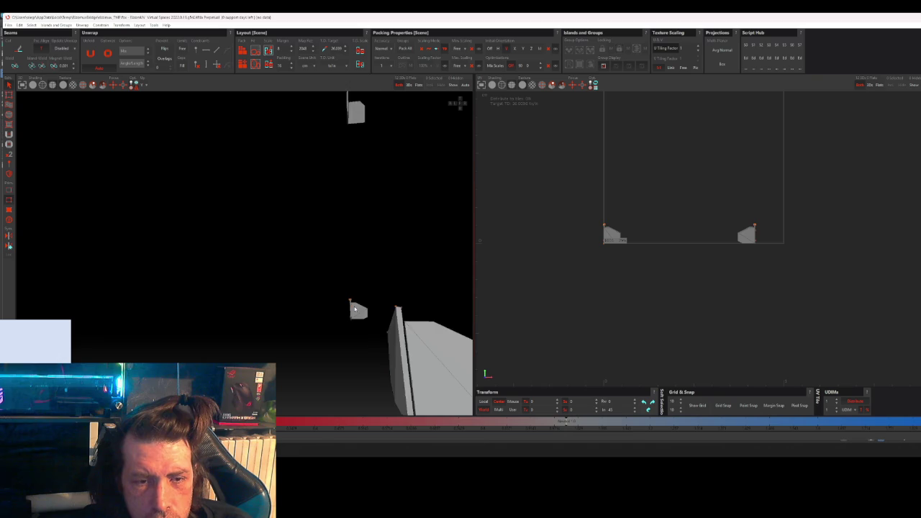
scroll(354, 308, "down", 2)
left_click_drag(377, 260, 369, 241, "alt")
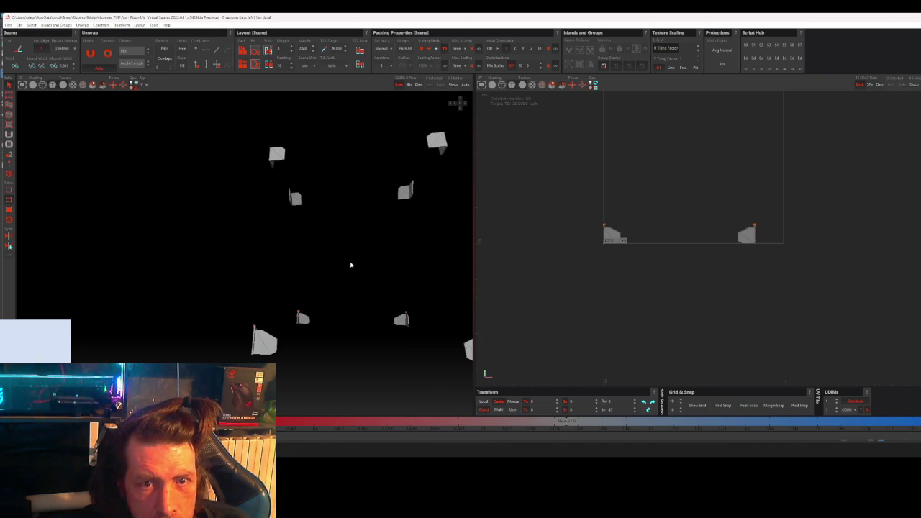
Step: Quit RizomUV, confirming the save prompt and dismissing the missing-process warning
key("alt+F4")
left_click(542, 228)
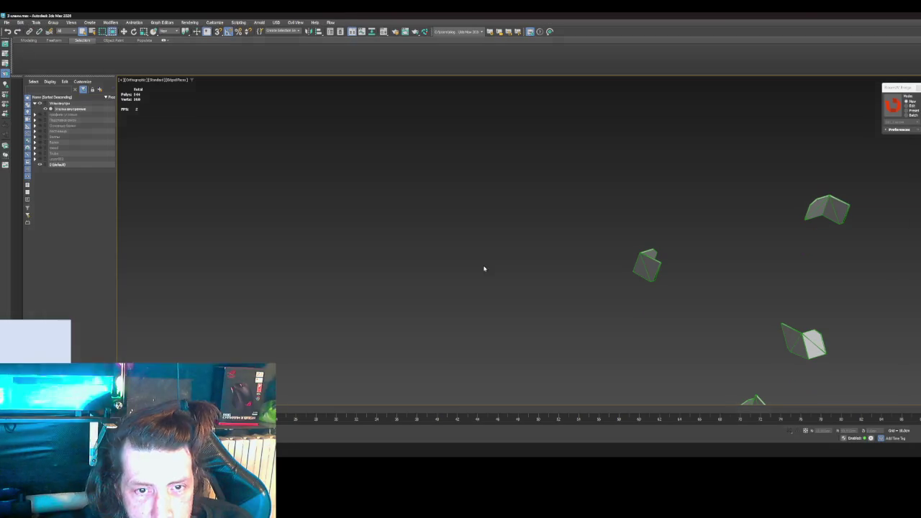
left_click(544, 234)
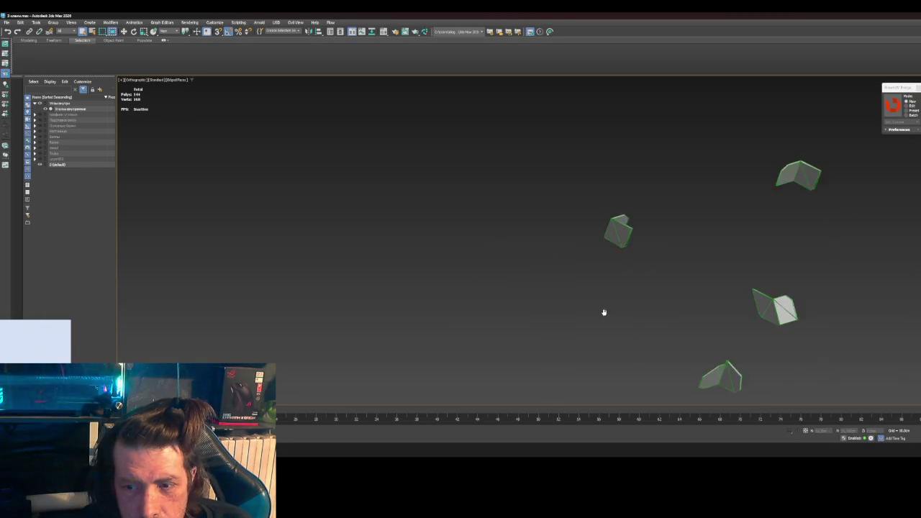
middle_click_drag(609, 317, 507, 254, "alt")
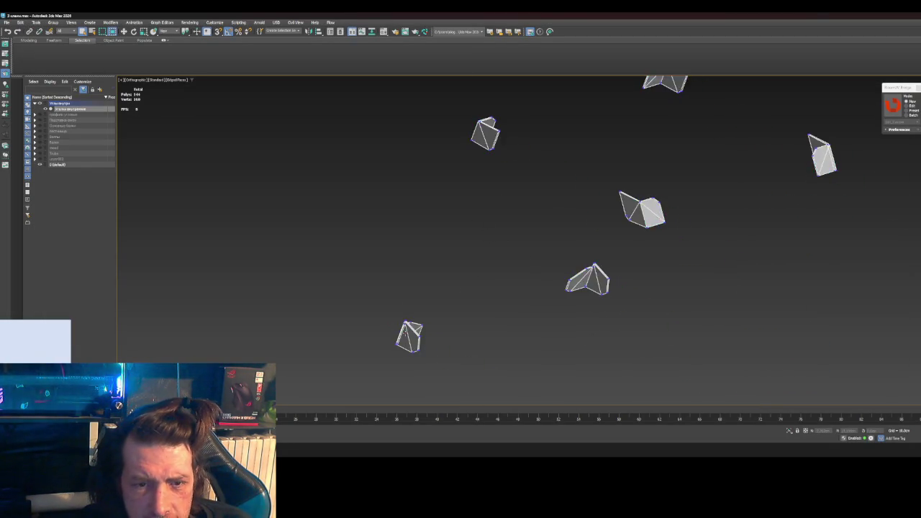
Step: Inspect the returned bracket pieces in sub-object mode from several angles
key("4")
scroll(420, 279, "up", 5)
scroll(420, 279, "up", 5)
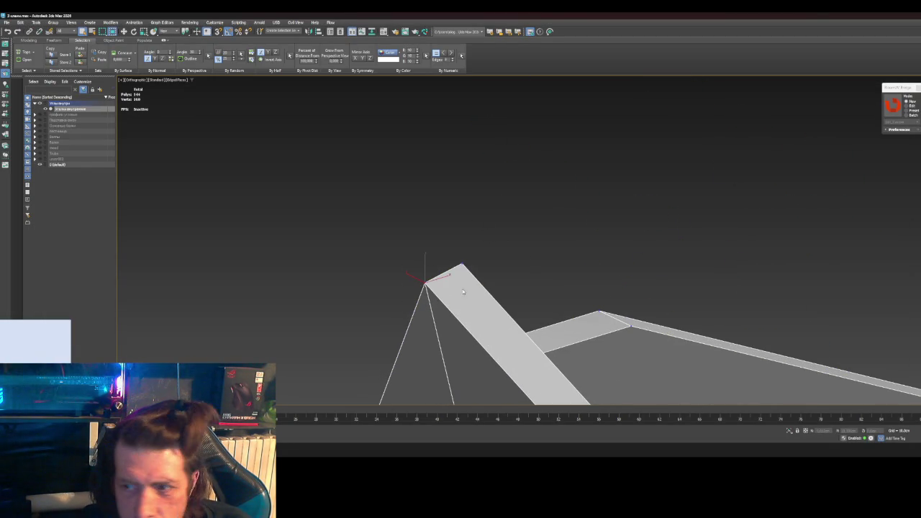
left_click(491, 246)
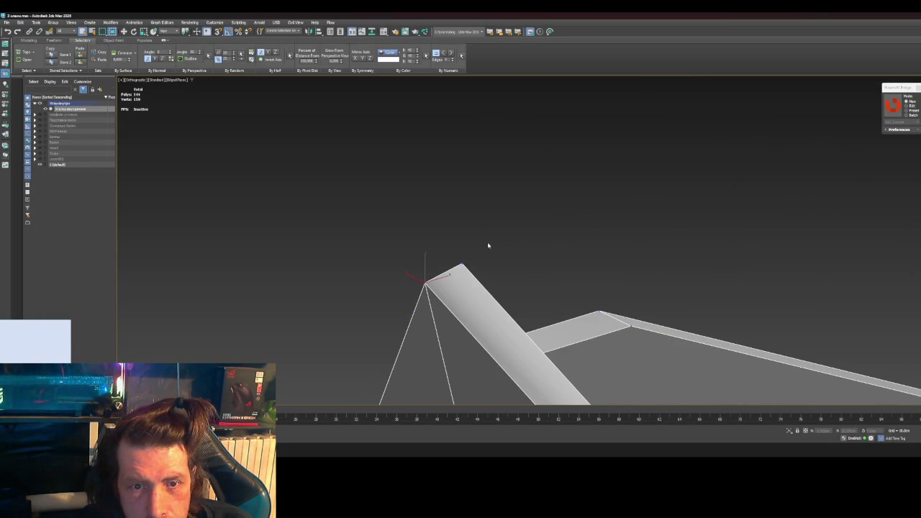
left_click_drag(455, 272, 455, 273)
mouse_move(632, 267)
middle_mouse_down("alt")
mouse_move(703, 269)
mouse_move(748, 285)
mouse_move(471, 258)
middle_mouse_up("alt")
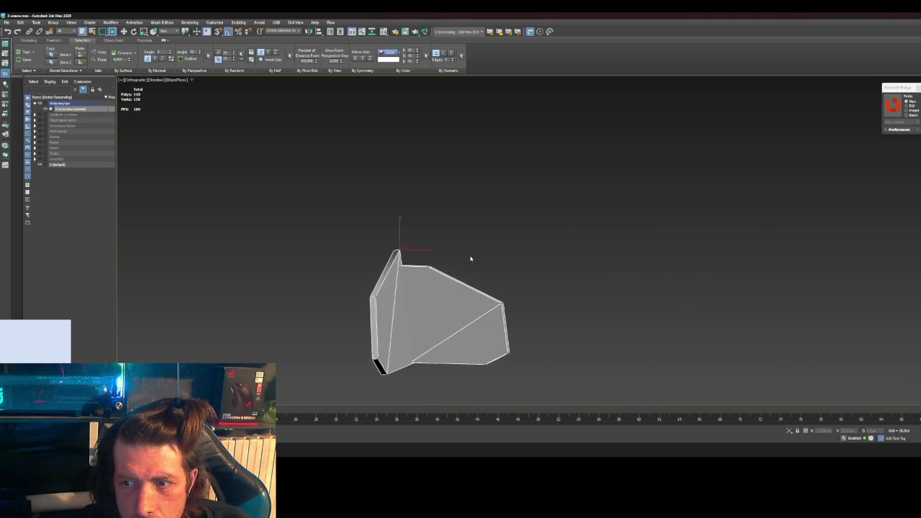
scroll(471, 258, "down", 5)
scroll(689, 257, "up", 6)
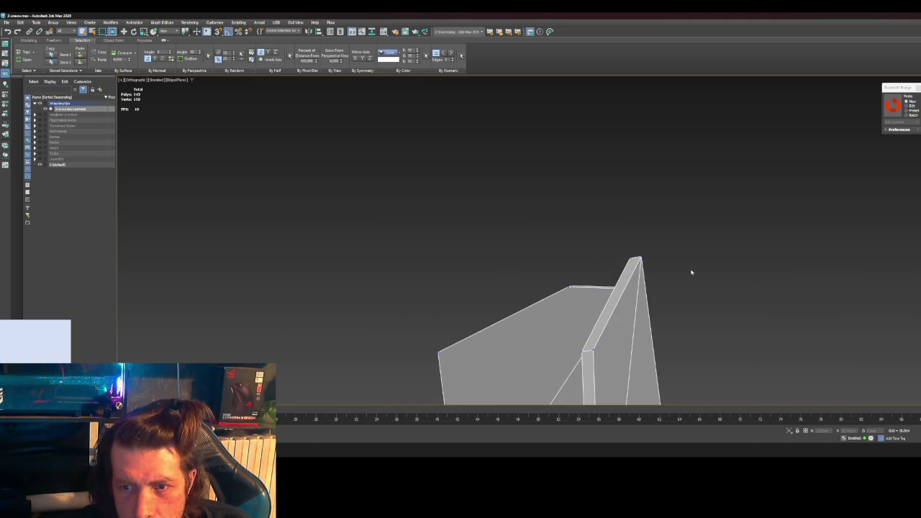
left_click(640, 266)
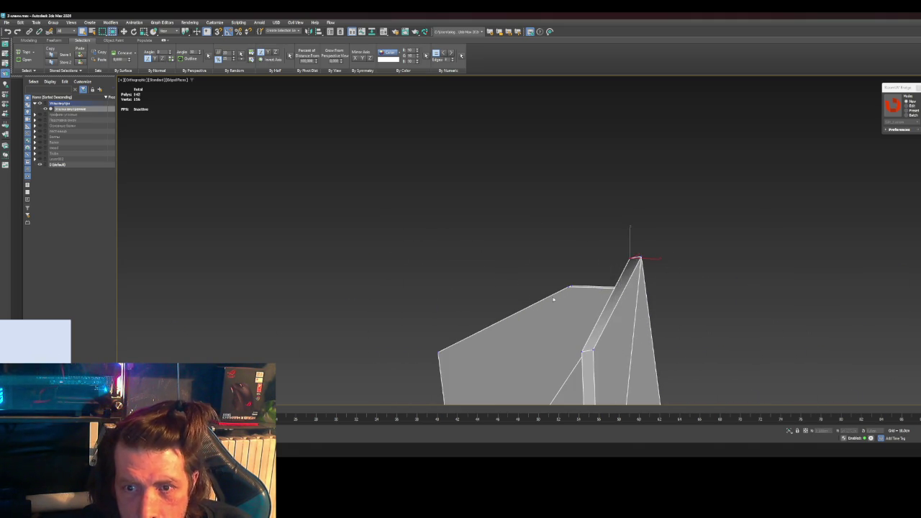
Step: Select the beam piece's apex vertex and box-select part of another enlarged piece
scroll(489, 309, "down", 3)
middle_click_drag(486, 314, 576, 226)
scroll(576, 227, "down", 2)
scroll(432, 296, "up", 5)
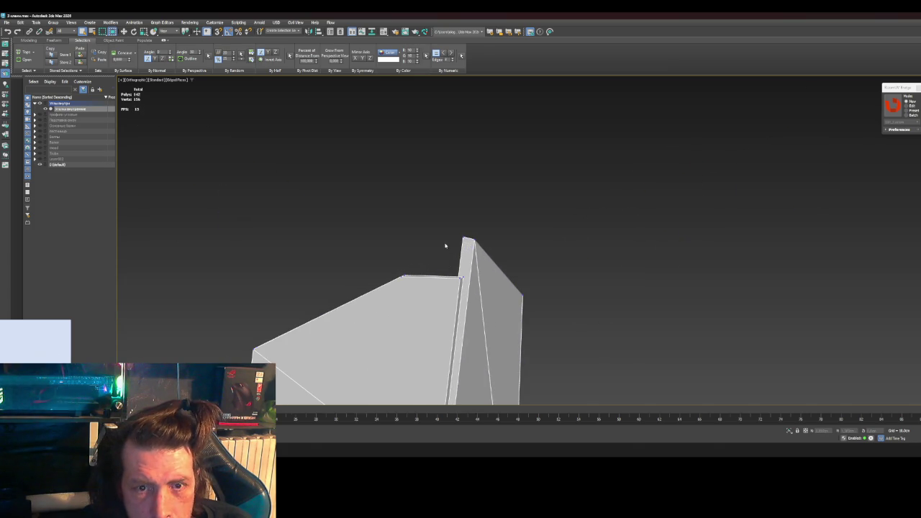
left_click(473, 252)
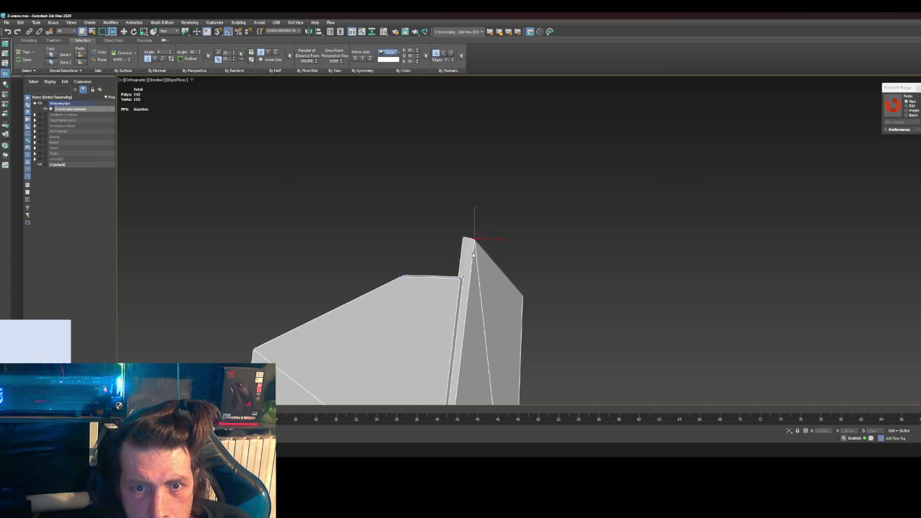
scroll(353, 278, "down", 5)
middle_click_drag(334, 281, 656, 261)
middle_click_drag(418, 274, 540, 272)
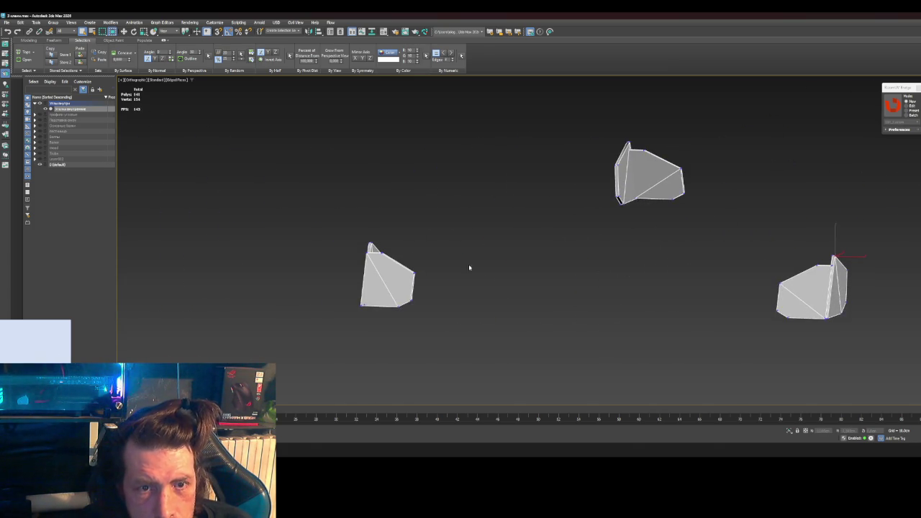
scroll(388, 259, "up", 5)
scroll(321, 251, "up", 3)
left_click_drag(326, 219, 382, 252)
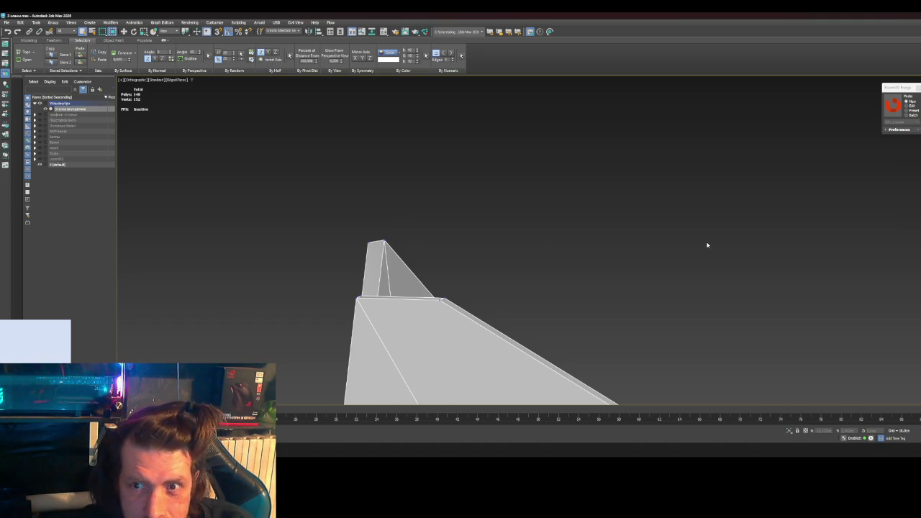
Step: Look over the remaining bracket pieces, select all objects and send them to RizomUV
scroll(708, 246, "down", 3)
scroll(706, 247, "down", 3)
scroll(745, 252, "down", 2)
middle_click_drag(744, 252, 558, 262)
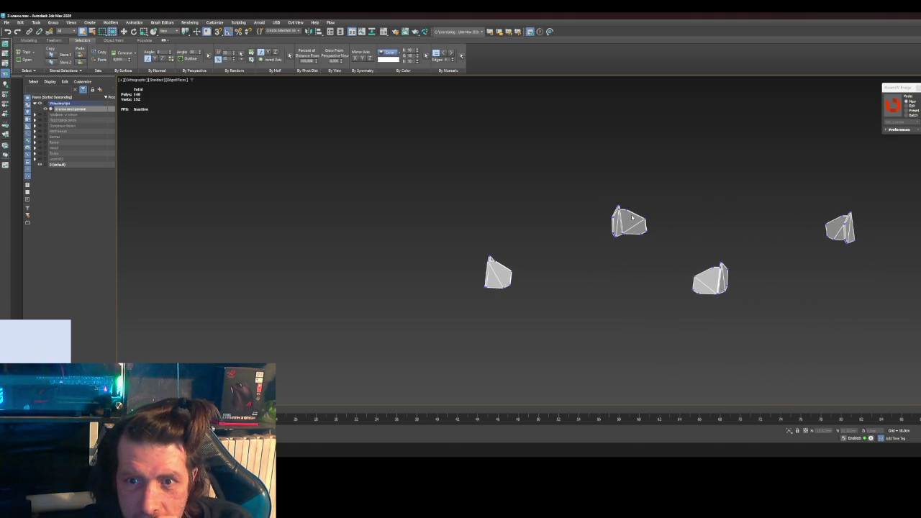
scroll(620, 210, "up", 5)
scroll(623, 201, "up", 5)
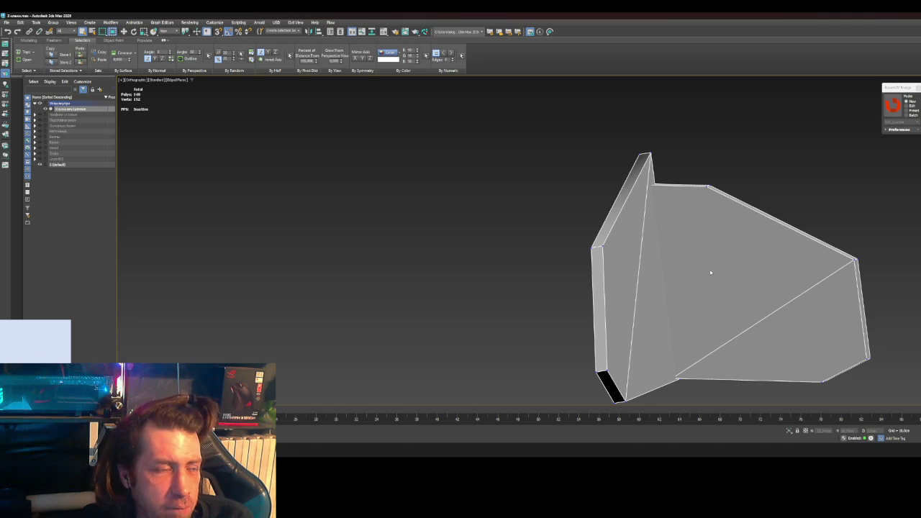
scroll(870, 205, "down", 4)
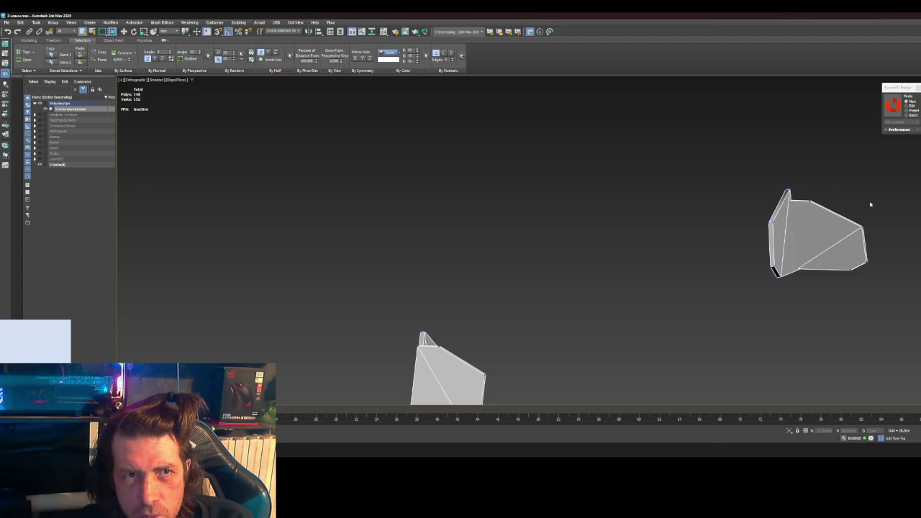
middle_click_drag(871, 205, 665, 193)
scroll(664, 194, "down", 2)
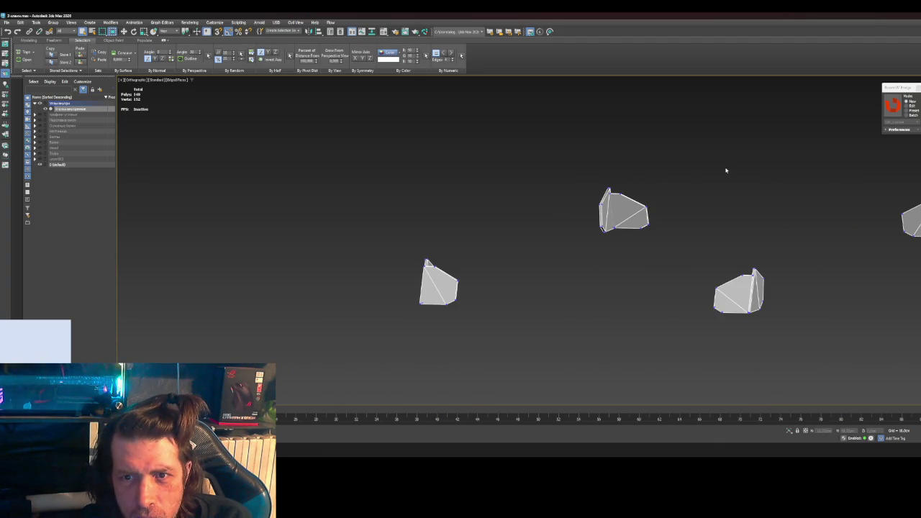
key("ctrl+a")
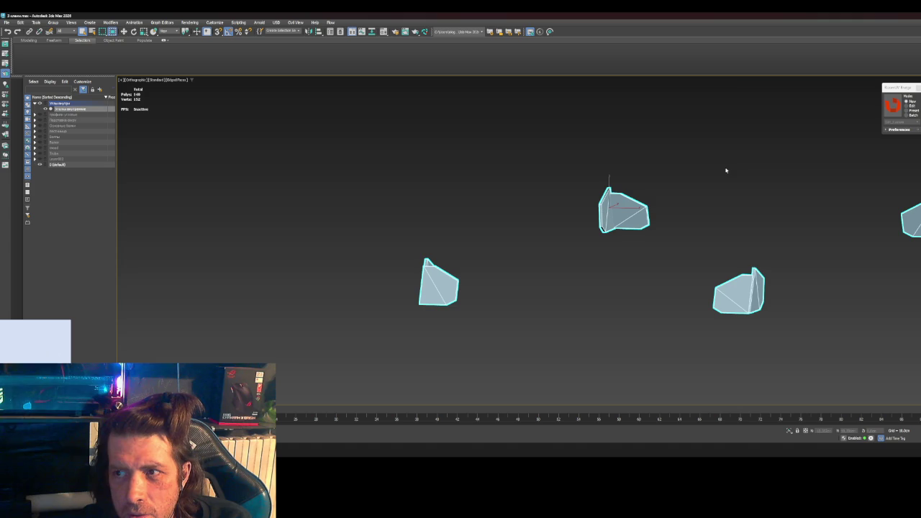
left_click(686, 193)
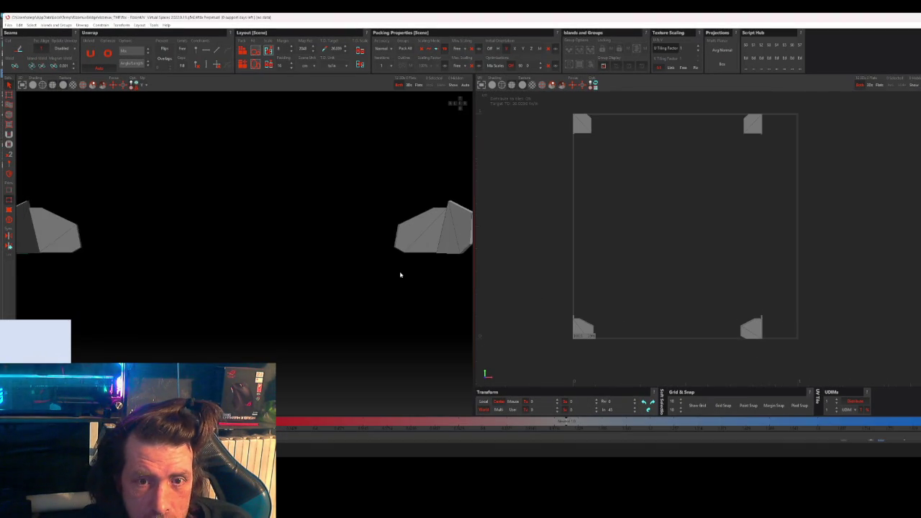
Step: Zoom onto one bracket piece and select its front and top-right ridge edges
mouse_move(369, 278)
middle_mouse_down()
mouse_move(261, 225)
mouse_move(304, 226)
mouse_move(360, 281)
mouse_move(416, 262)
mouse_move(432, 247)
mouse_move(377, 288)
mouse_move(319, 282)
mouse_move(303, 249)
mouse_move(309, 216)
mouse_move(324, 248)
mouse_move(311, 241)
middle_mouse_up()
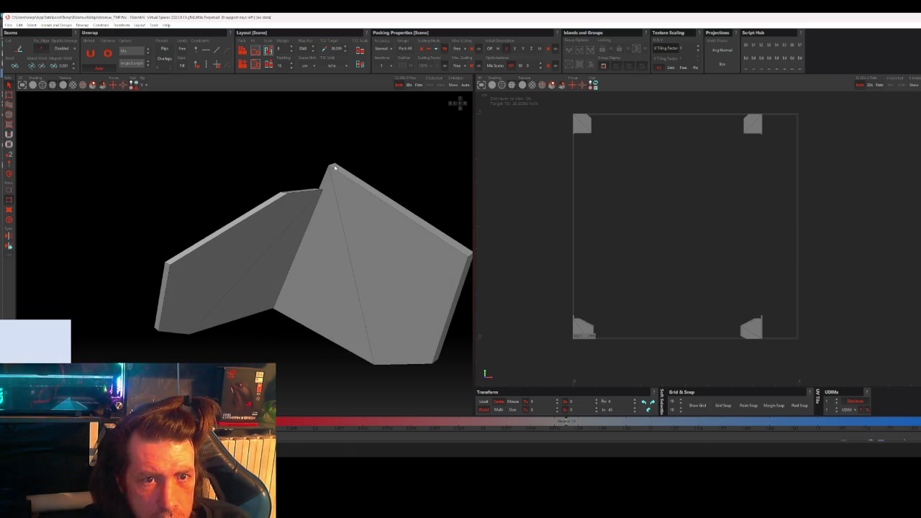
left_click(334, 167)
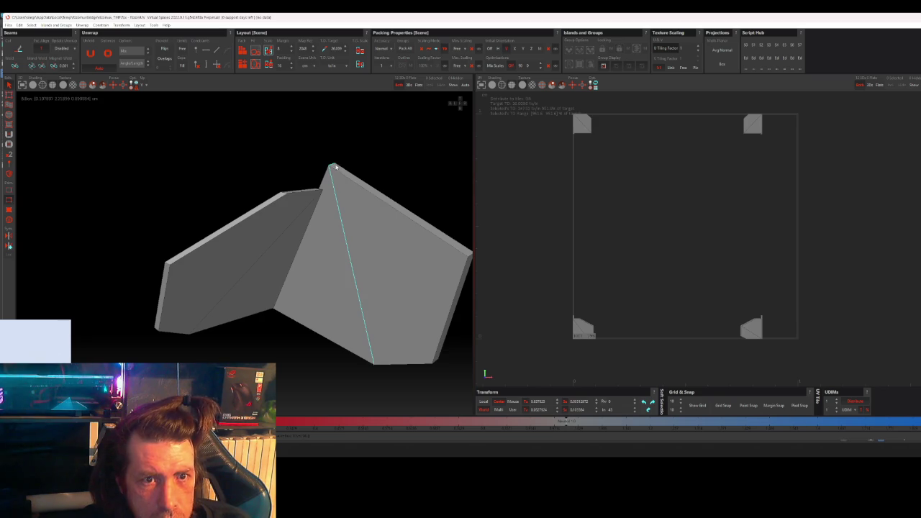
left_click(340, 174)
left_click(353, 177)
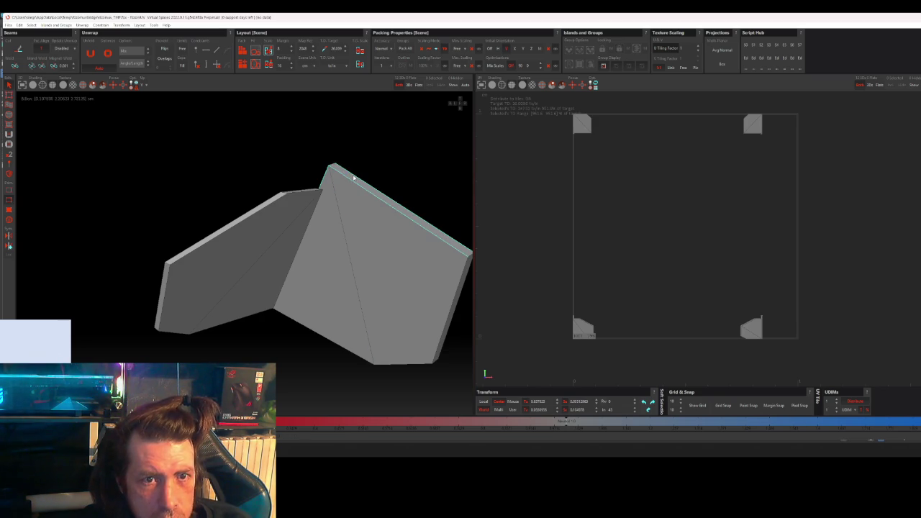
middle_click_drag(373, 269, 366, 232)
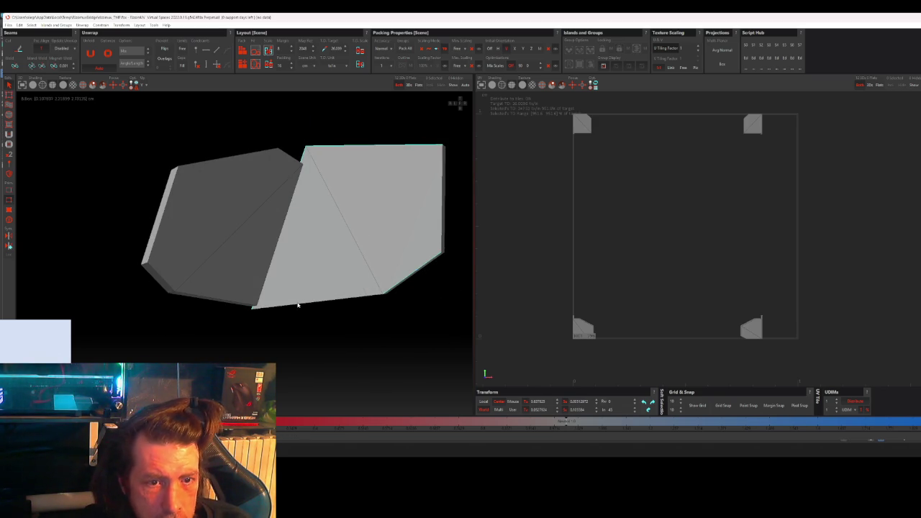
Step: Check the piece from below, then select the tall panel's vertical edge instead
middle_click_drag(287, 305, 300, 267)
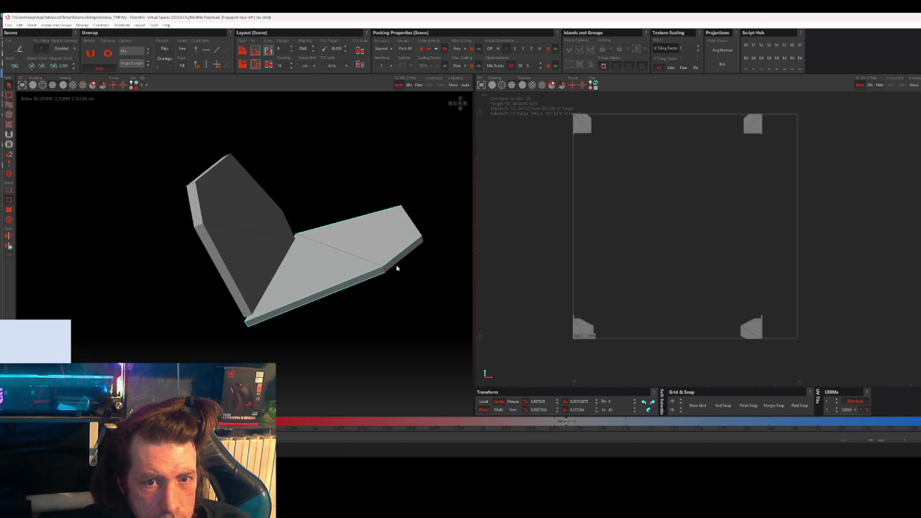
mouse_move(399, 259)
middle_mouse_down()
mouse_move(409, 267)
mouse_move(408, 258)
mouse_move(405, 276)
middle_mouse_up()
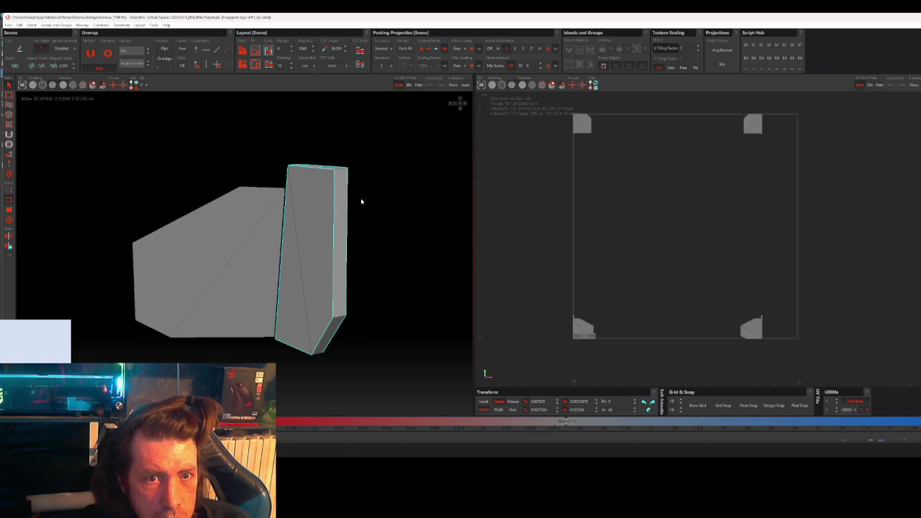
middle_click_drag(360, 201, 363, 234)
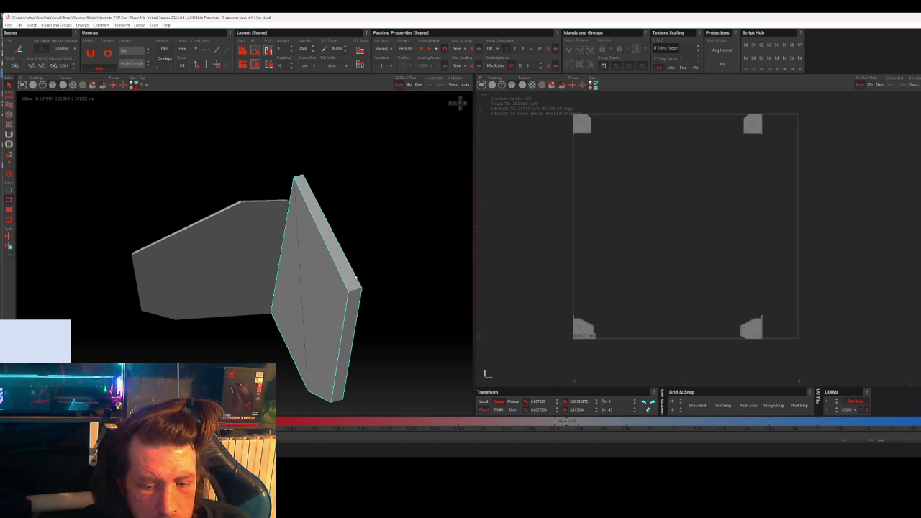
left_click(354, 275)
left_click(284, 246)
mouse_move(284, 245)
middle_mouse_down()
mouse_move(399, 272)
mouse_move(454, 259)
middle_mouse_up()
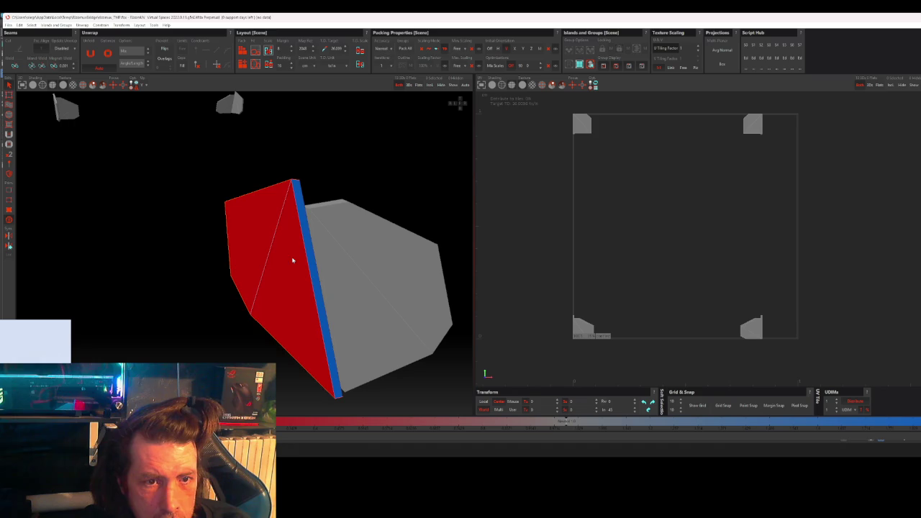
Step: Unfold the side-face island twice with Ctrl+U into one flat shape, then select the large face
left_click(293, 260)
left_click(712, 308)
left_click(765, 315)
key("ctrl+u")
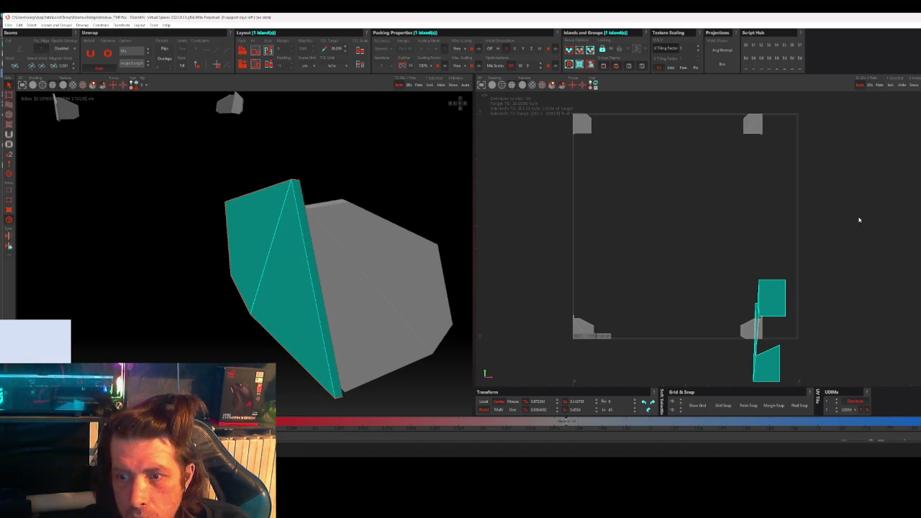
mouse_move(350, 243)
middle_mouse_down()
mouse_move(365, 243)
mouse_move(342, 273)
mouse_move(292, 268)
mouse_move(329, 264)
mouse_move(390, 222)
mouse_move(452, 230)
middle_mouse_up()
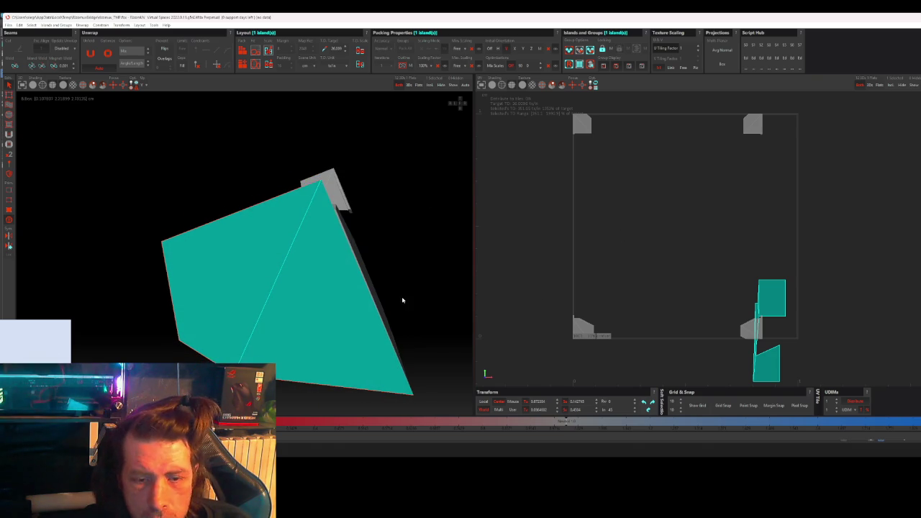
key("ctrl+u")
middle_click_drag(309, 298, 341, 305)
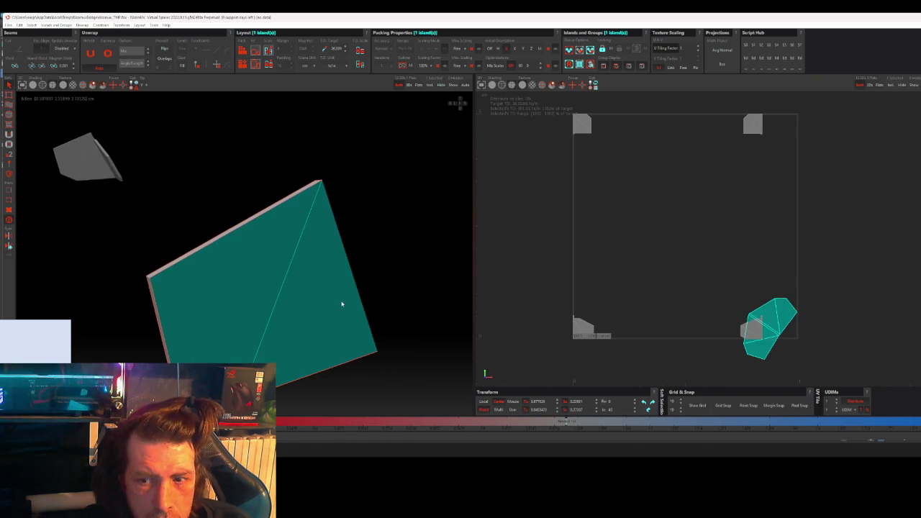
left_click(411, 223)
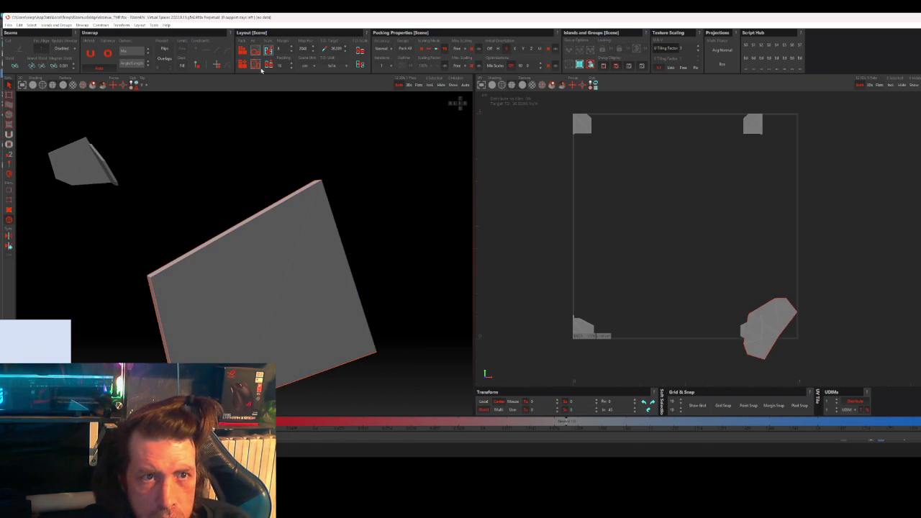
left_click(286, 304)
Step: Frame the island, inspect every side of the bracket, and select the narrow side strip
key("f")
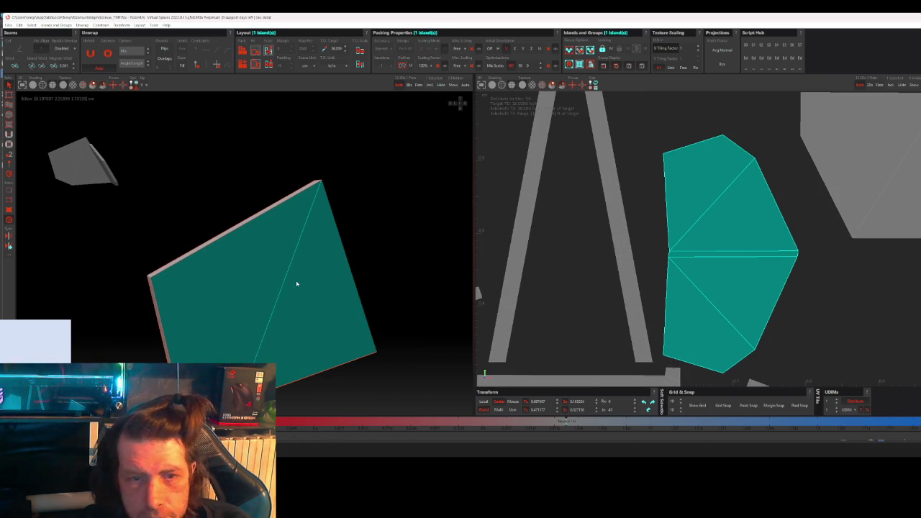
middle_click_drag(308, 281, 323, 261)
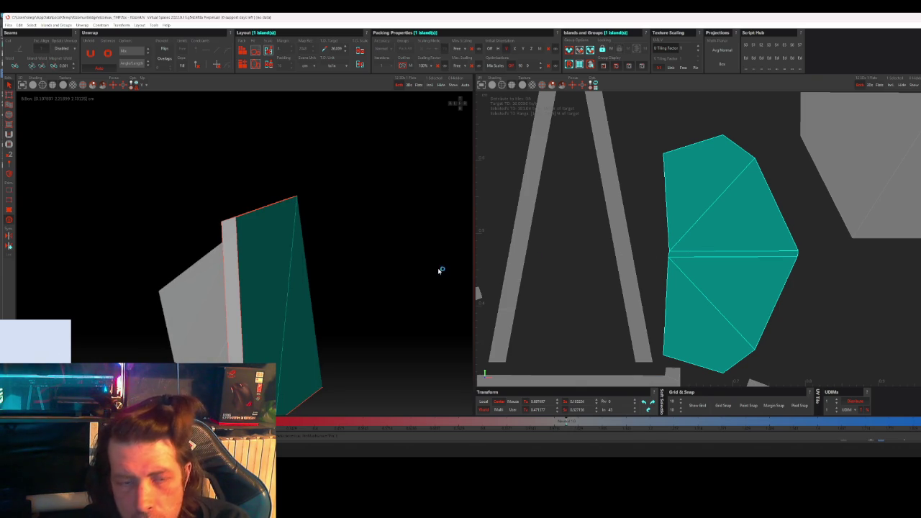
mouse_move(300, 292)
middle_mouse_down()
mouse_move(270, 293)
mouse_move(290, 305)
mouse_move(339, 280)
mouse_move(410, 334)
mouse_move(473, 338)
mouse_move(494, 323)
mouse_move(498, 273)
mouse_move(399, 263)
mouse_move(341, 308)
mouse_move(329, 333)
mouse_move(257, 335)
mouse_move(195, 322)
middle_mouse_up()
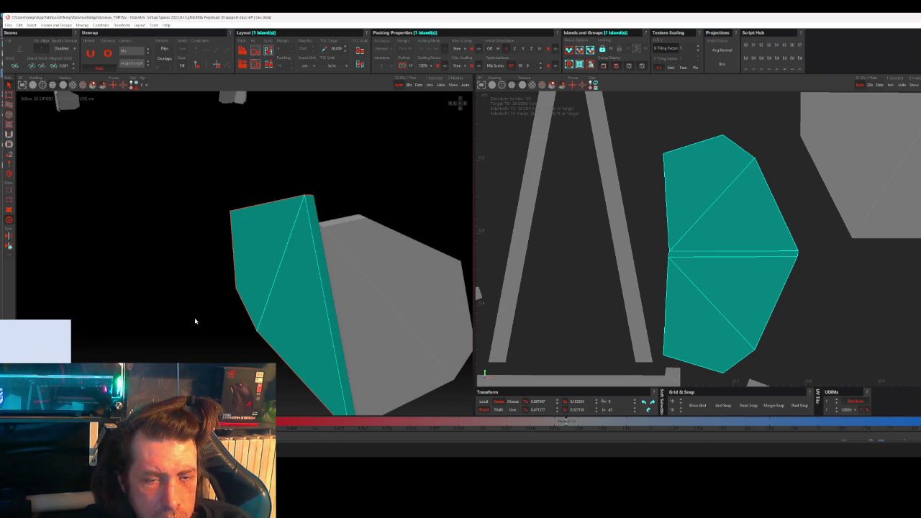
mouse_move(280, 308)
middle_mouse_down()
mouse_move(278, 286)
mouse_move(275, 324)
mouse_move(187, 298)
mouse_move(259, 282)
mouse_move(288, 295)
mouse_move(321, 293)
middle_mouse_up()
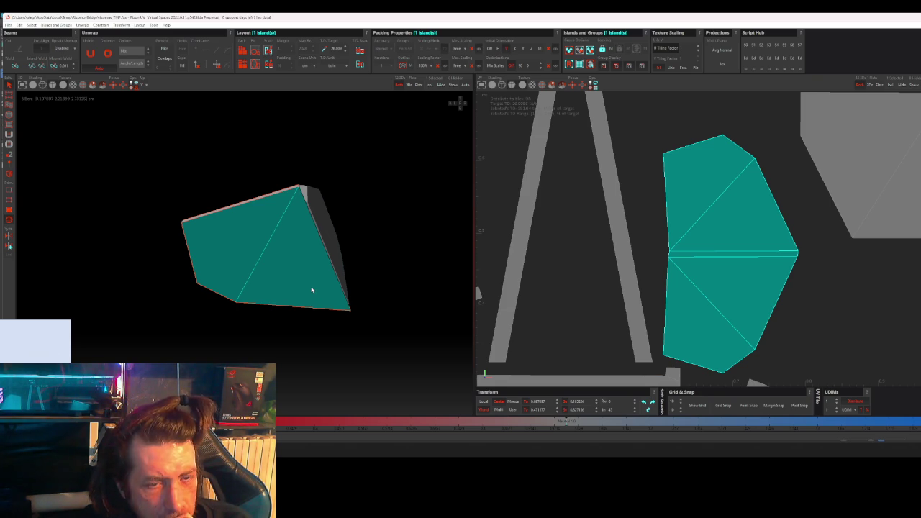
mouse_move(329, 267)
middle_mouse_down()
mouse_move(288, 267)
mouse_move(315, 261)
mouse_move(319, 281)
mouse_move(272, 243)
mouse_move(209, 264)
mouse_move(151, 244)
mouse_move(161, 230)
mouse_move(173, 240)
middle_mouse_up()
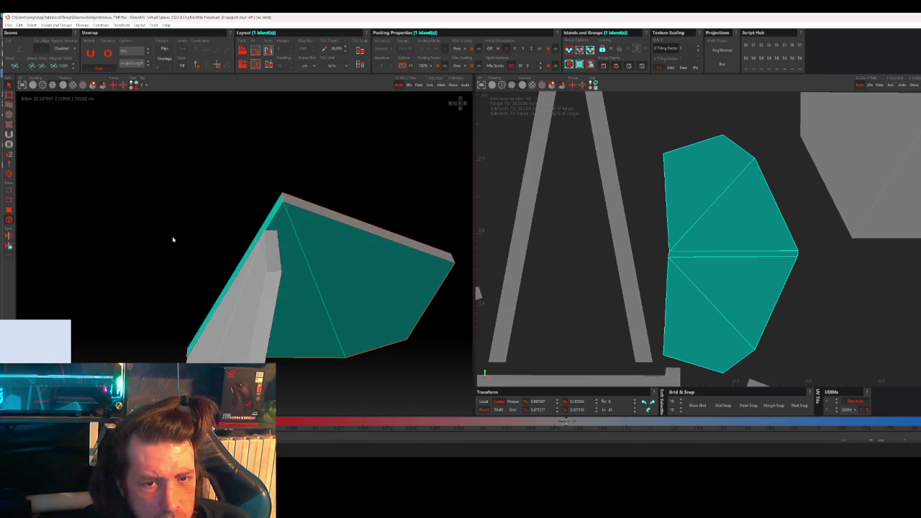
mouse_move(173, 240)
middle_mouse_down()
mouse_move(298, 288)
mouse_move(268, 257)
mouse_move(237, 249)
mouse_move(235, 226)
mouse_move(251, 236)
mouse_move(251, 253)
middle_mouse_up()
left_click(362, 271)
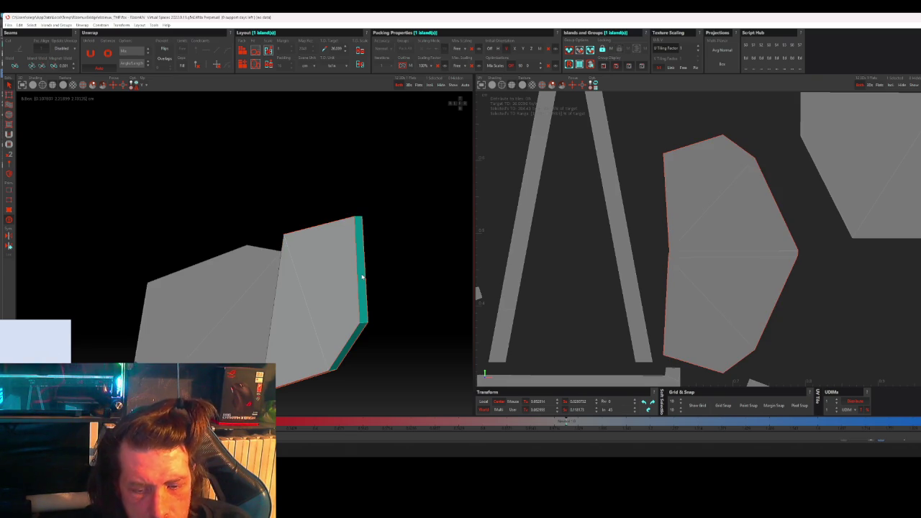
Step: Frame and straighten the strip island vertically, then select the large face
key("f")
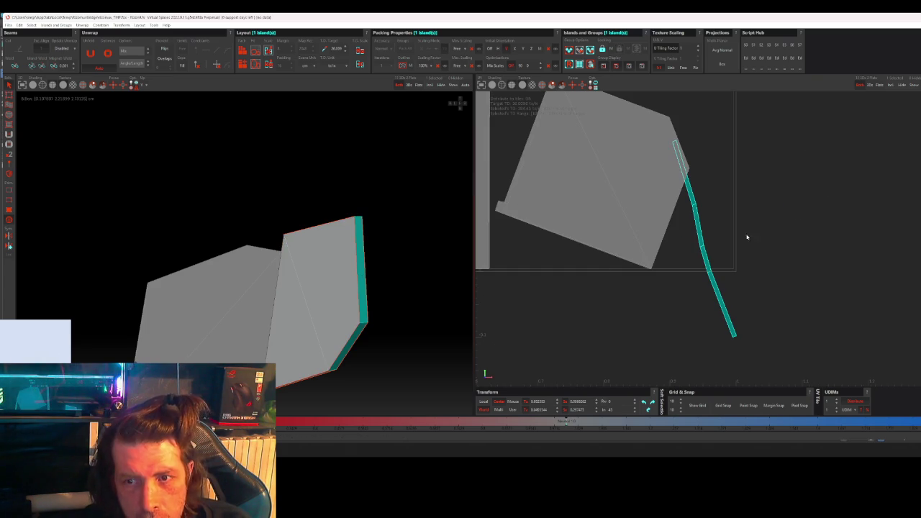
key("u")
left_click(797, 210)
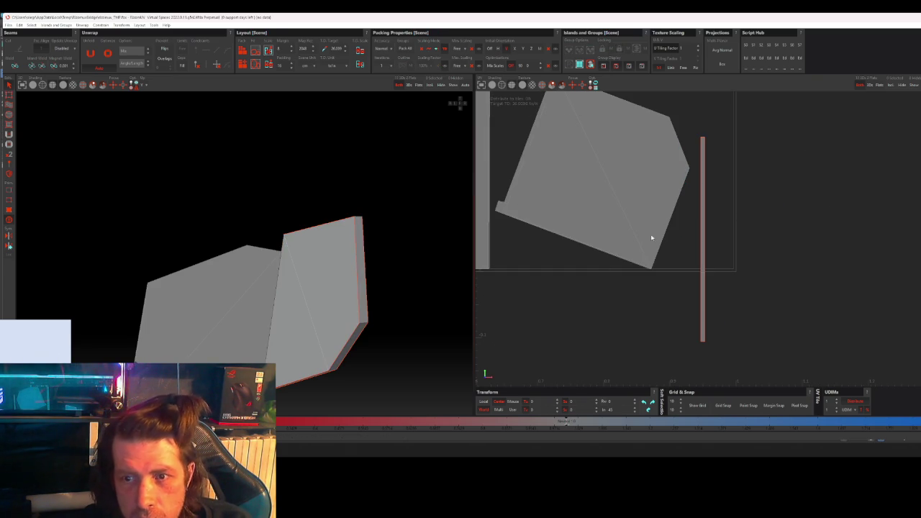
left_click(316, 305)
mouse_move(316, 305)
left_mouse_down("alt")
mouse_move(406, 351)
mouse_move(461, 350)
mouse_move(374, 306)
left_mouse_up("alt")
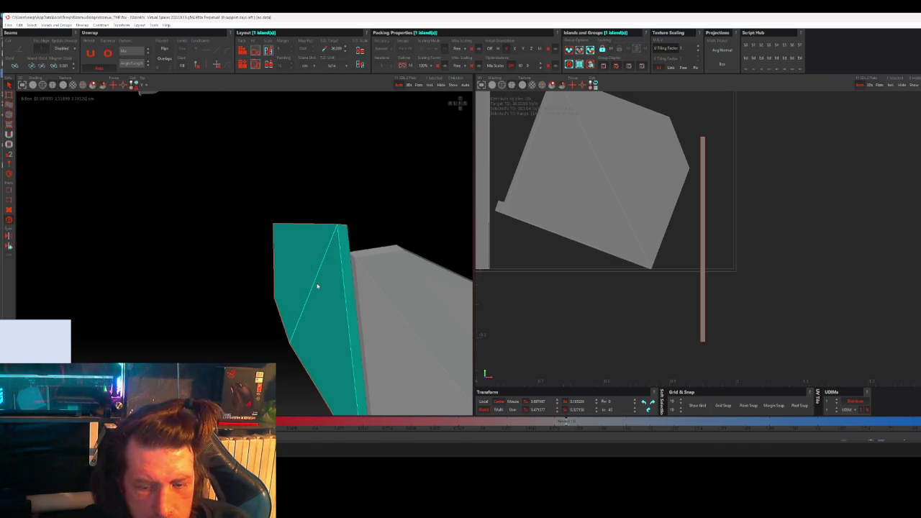
Step: Cut and unfold the teal island into one rotated piece, then quit RizomUV
key("f")
left_click(797, 298)
left_click(681, 243)
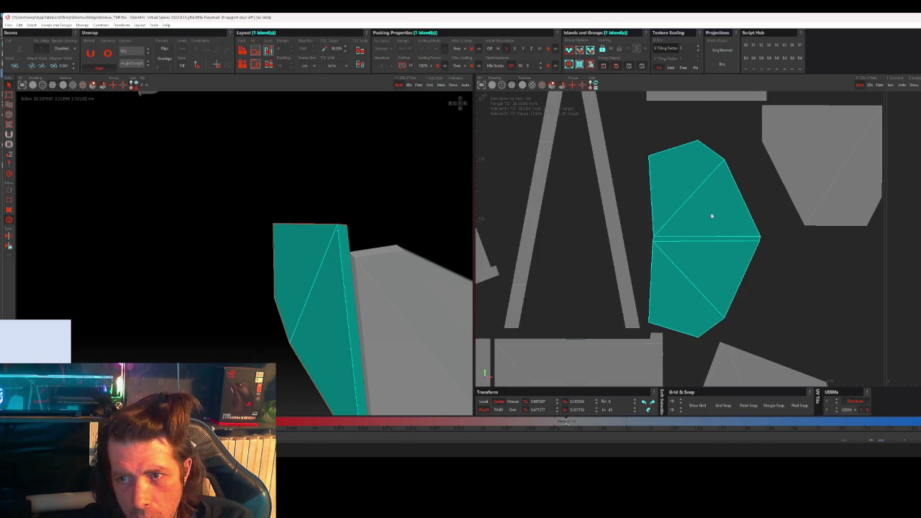
key("ctrl+z")
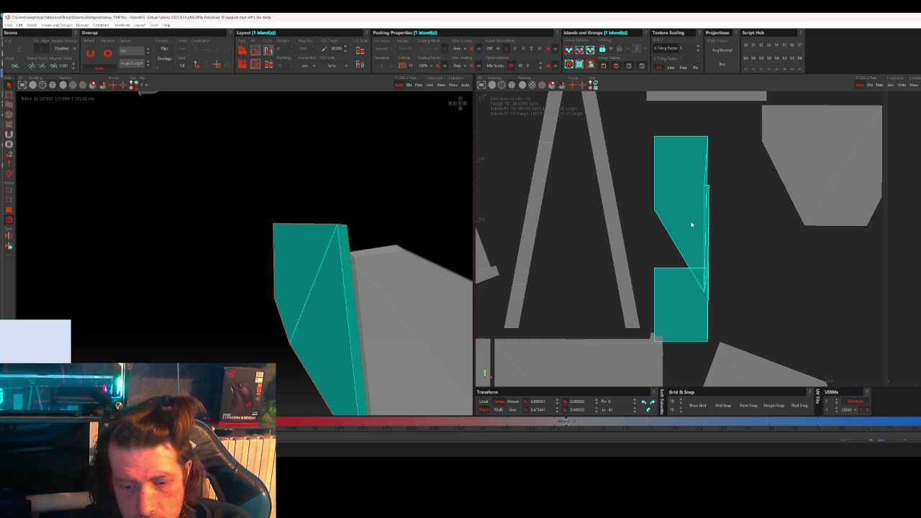
key("u")
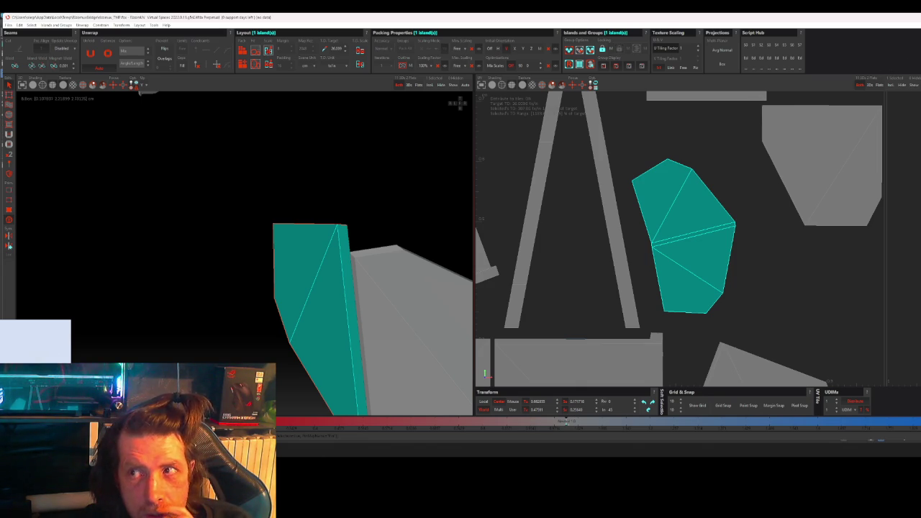
key("alt+F4")
Step: Confirm quitting RizomUV, dismiss the missing-process warning, and switch to Streamlabs
left_click(544, 229)
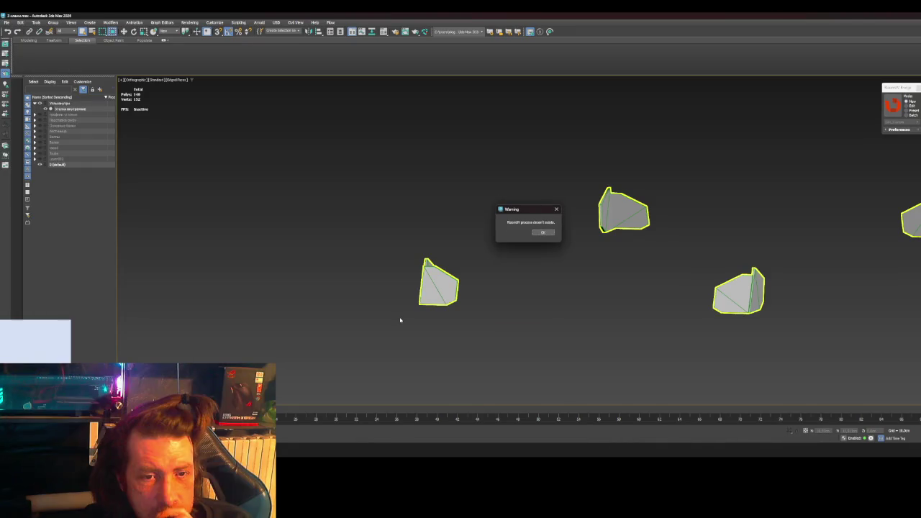
left_click(544, 233)
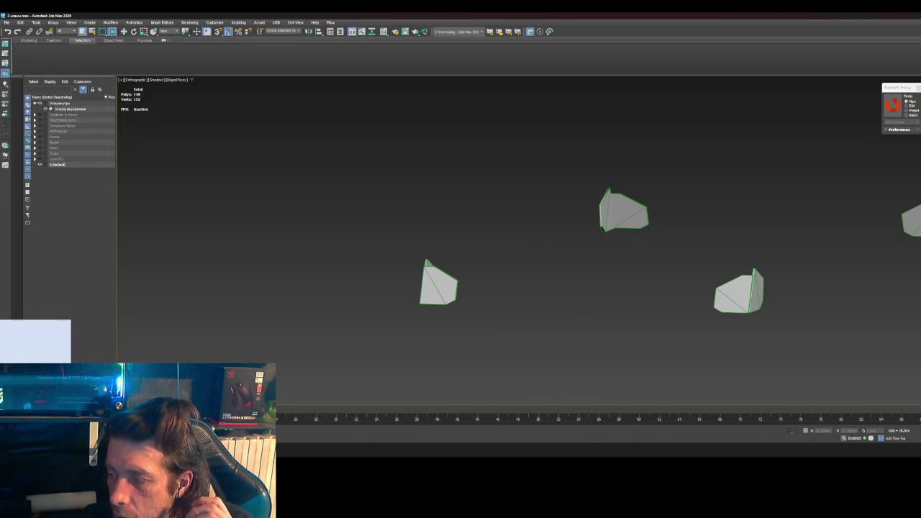
key("alt+Tab")
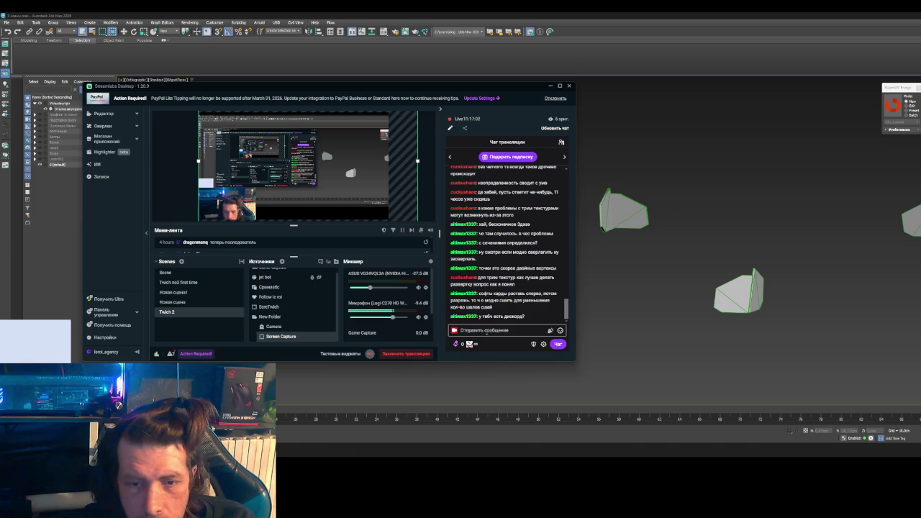
Step: Send a short reply in the Streamlabs stream chat and minimise the window
left_click(487, 330)
type("нет")
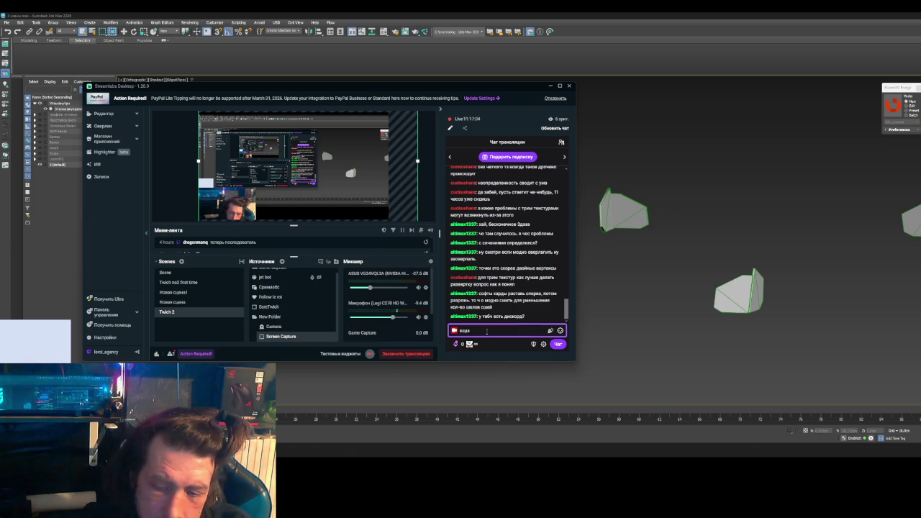
key("BackSpace")
key("BackSpace")
key("BackSpace")
type("н")
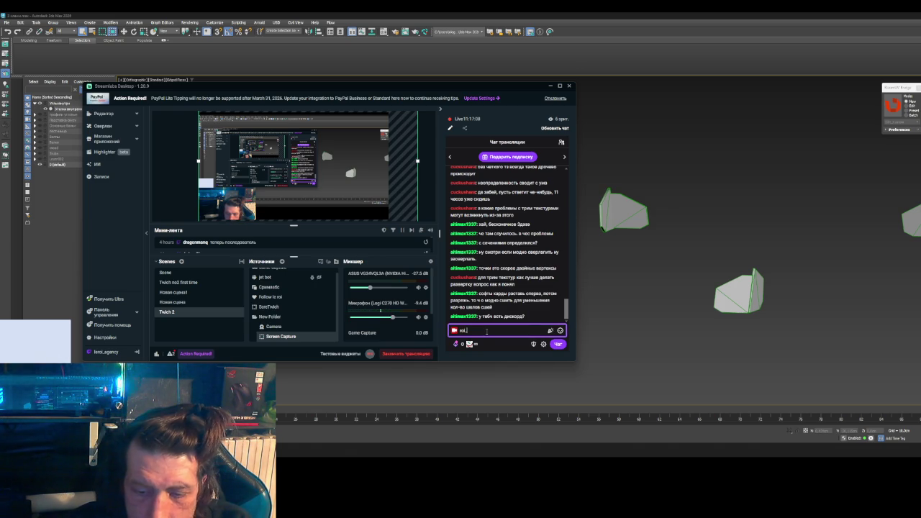
key("Return")
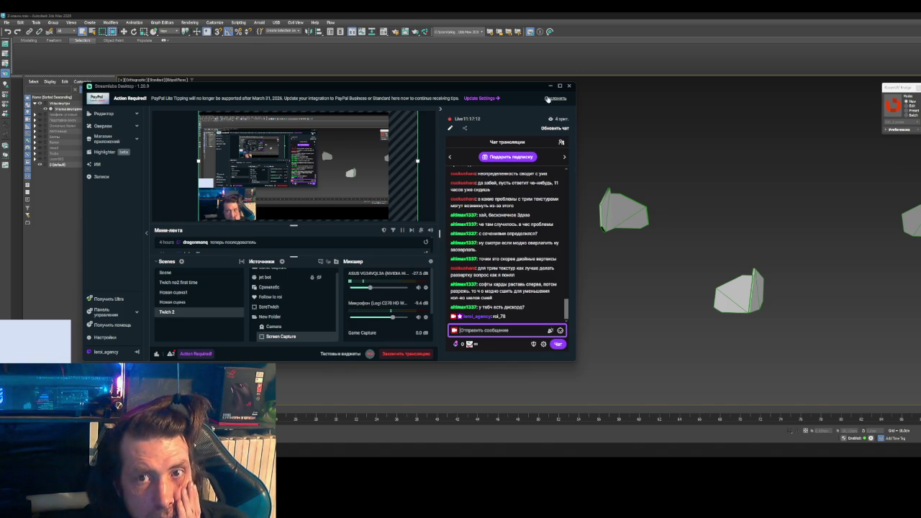
left_click(550, 86)
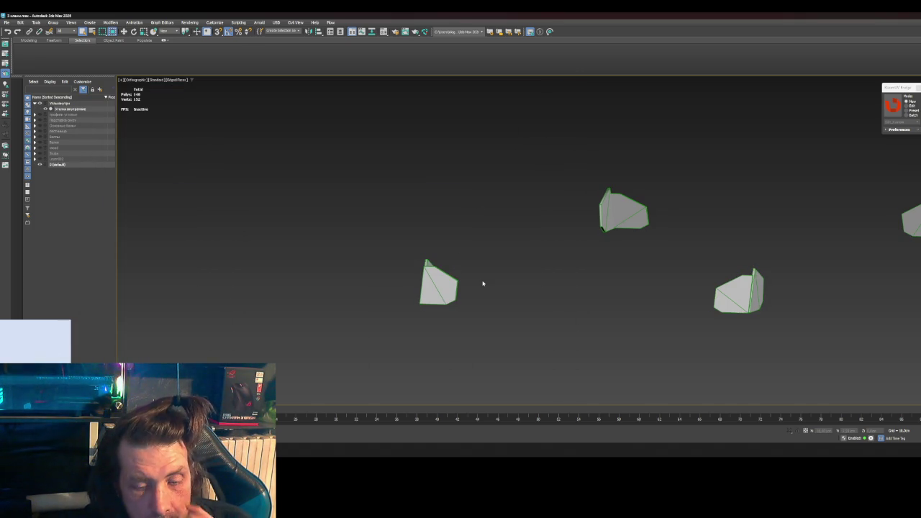
Step: Frame one beam plate, turn off Edged Faces, and select its right-hand polygon
key("alt+Tab")
key("alt+Tab")
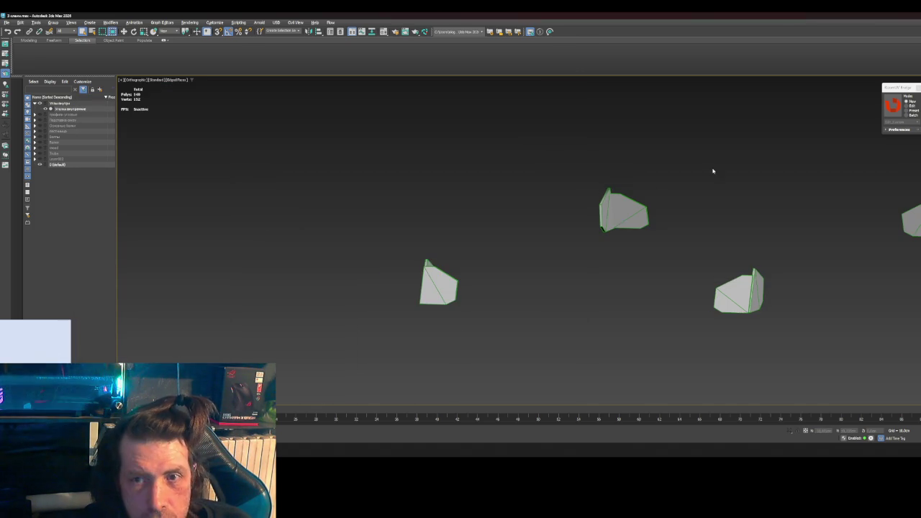
scroll(624, 231, "up", 4)
mouse_move(623, 222)
middle_mouse_down("alt")
mouse_move(487, 261)
mouse_move(482, 297)
middle_mouse_up("alt")
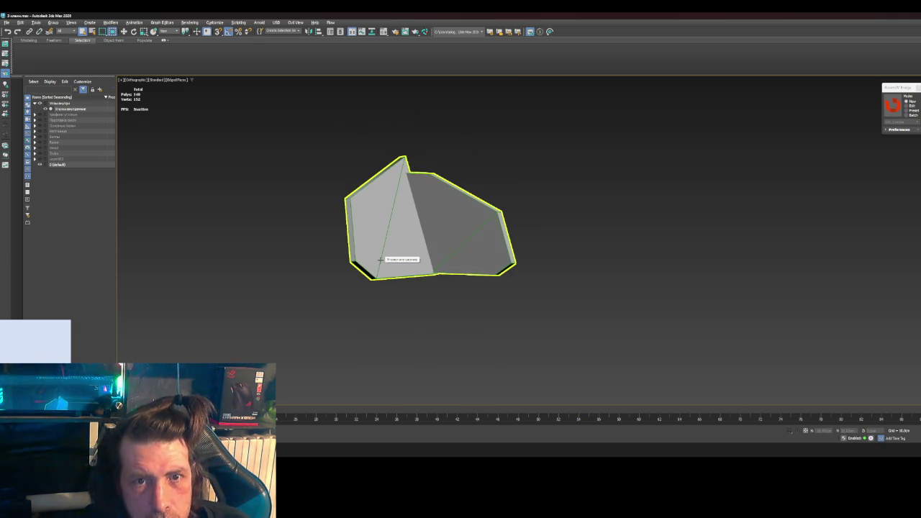
key("alt+Tab")
key("alt+Tab")
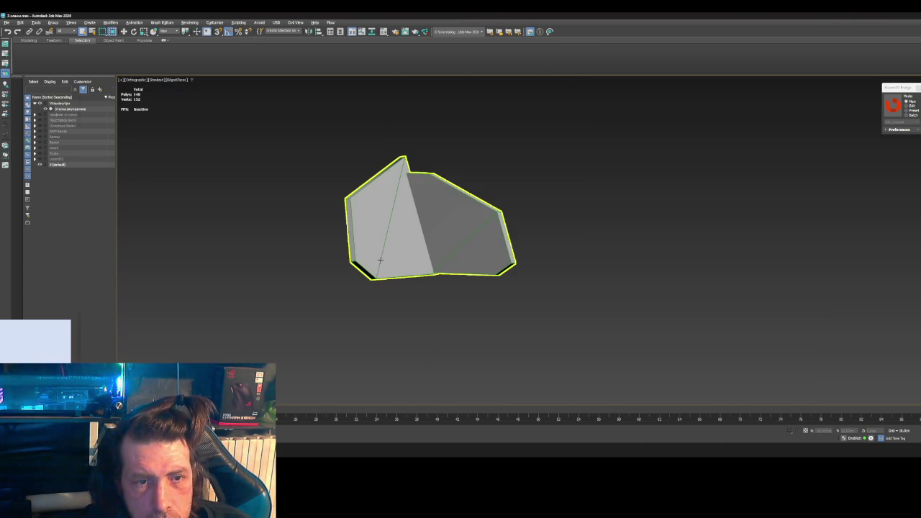
key("F4")
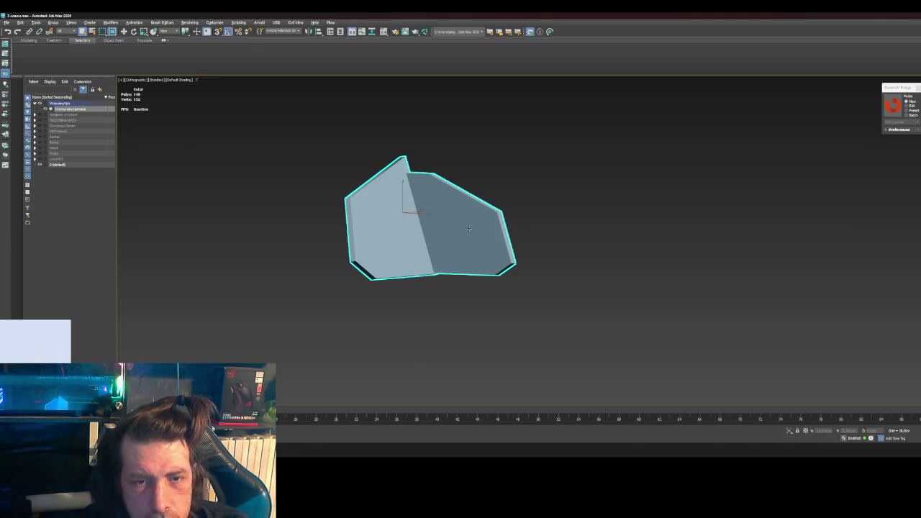
key("4")
left_click(469, 229)
mouse_move(469, 229)
middle_mouse_down("alt")
mouse_move(504, 263)
mouse_move(426, 282)
mouse_move(513, 251)
mouse_move(508, 256)
middle_mouse_up("alt")
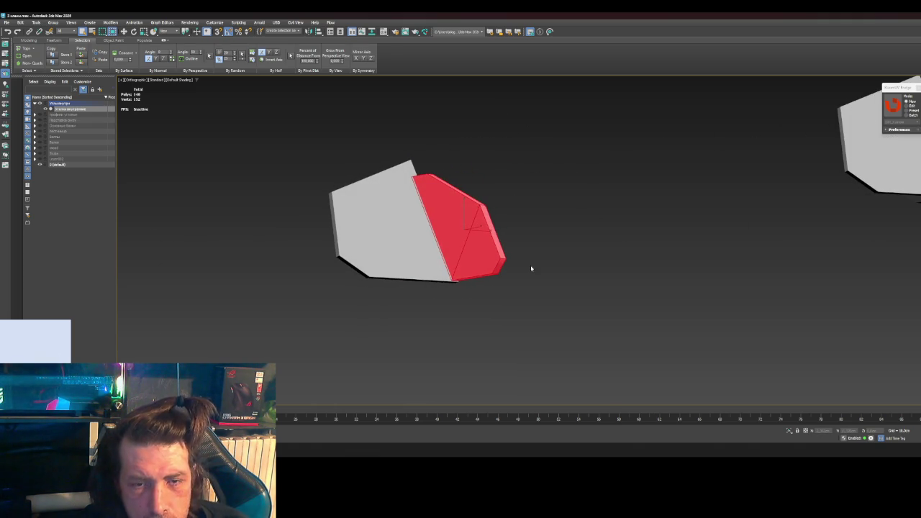
Step: Remove the diagonal edge across the plate's dark face
left_click(533, 271)
scroll(473, 243, "up", 4)
left_click(465, 231)
left_click(469, 245)
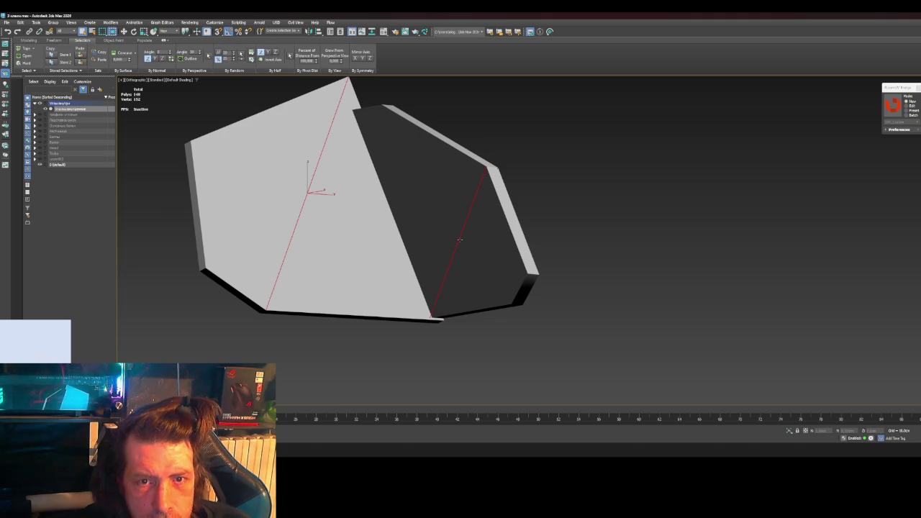
mouse_move(459, 240)
middle_mouse_down("alt")
mouse_move(458, 282)
mouse_move(483, 267)
mouse_move(496, 272)
middle_mouse_up("alt")
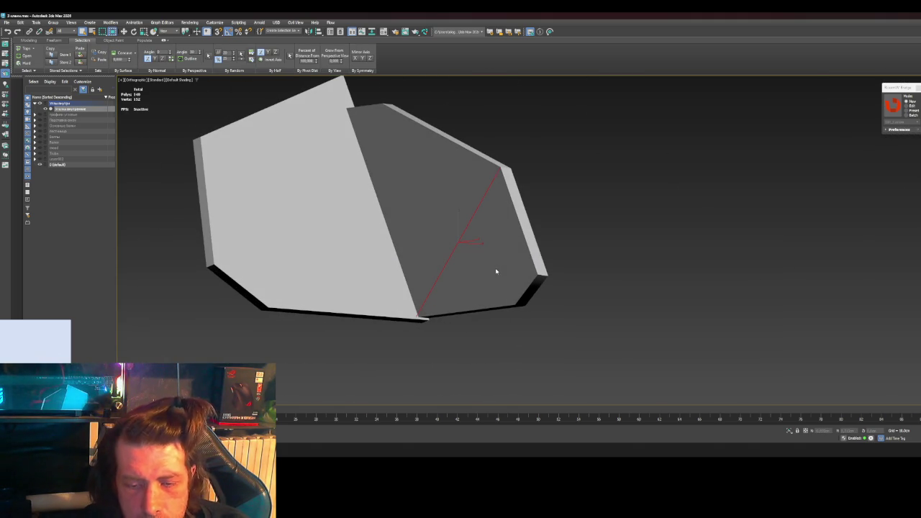
key("F4")
key("BackSpace")
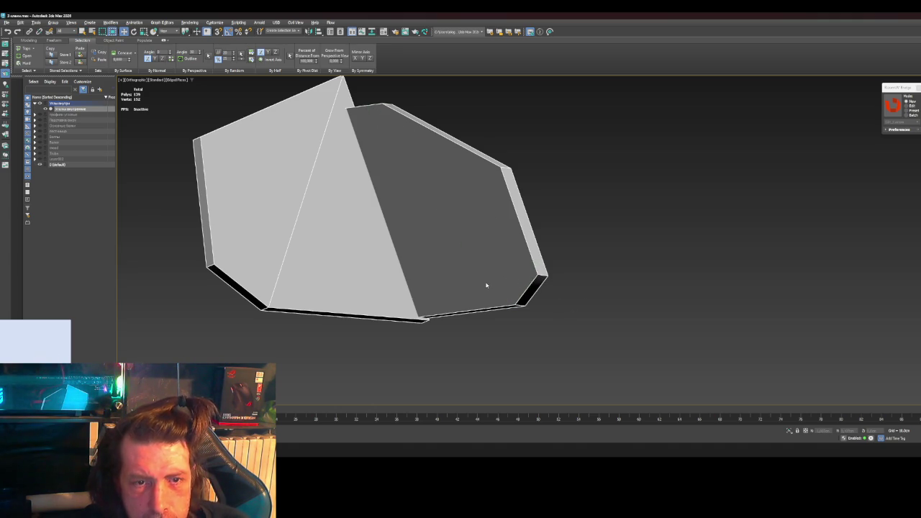
Step: Remove the light face's diagonal edge and the plate's vertical left edge
scroll(459, 296, "down", 2)
left_click(336, 264)
key("BackSpace")
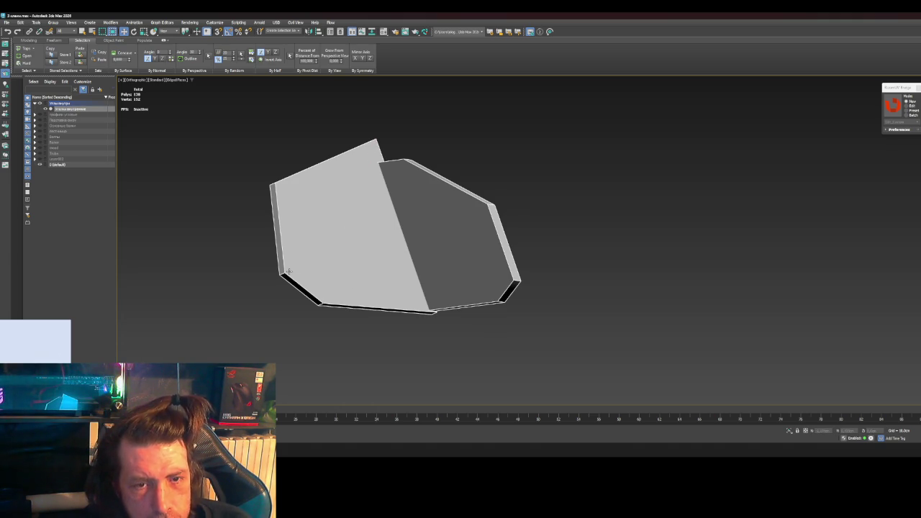
left_click(281, 243)
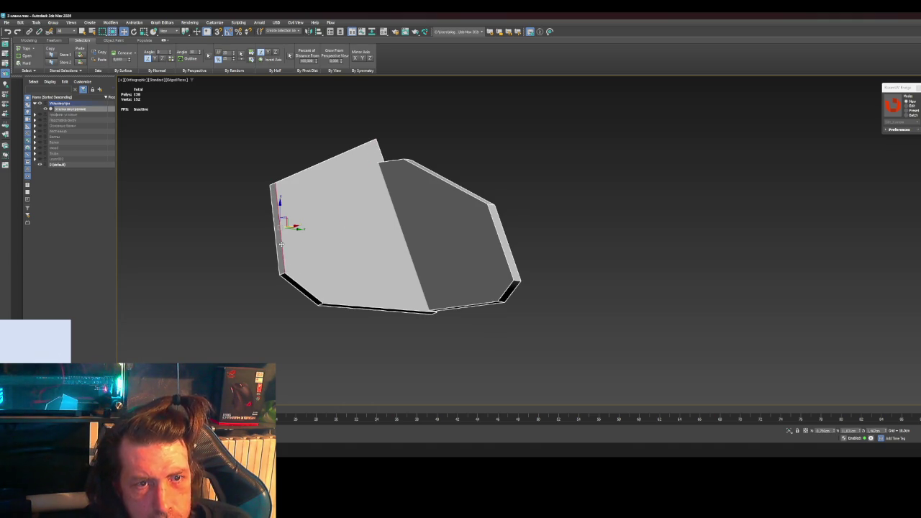
middle_click_drag(280, 245, 503, 301, "alt")
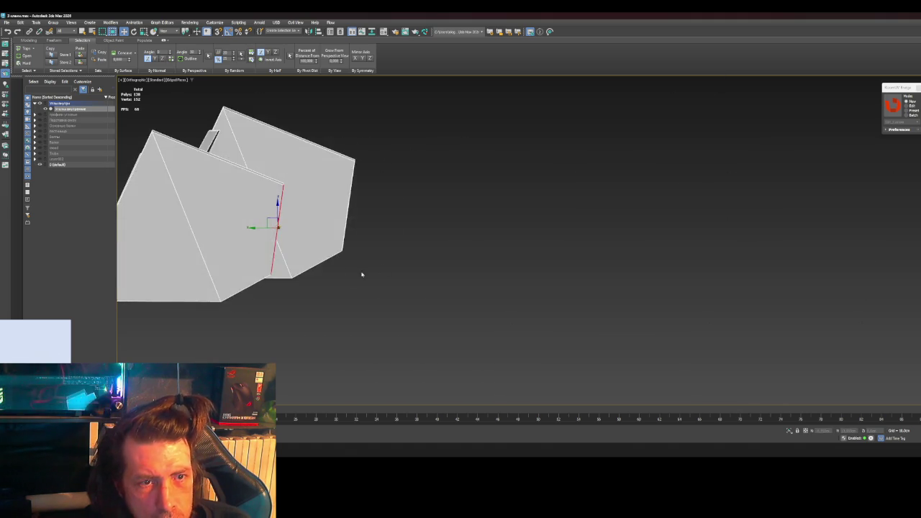
key("BackSpace")
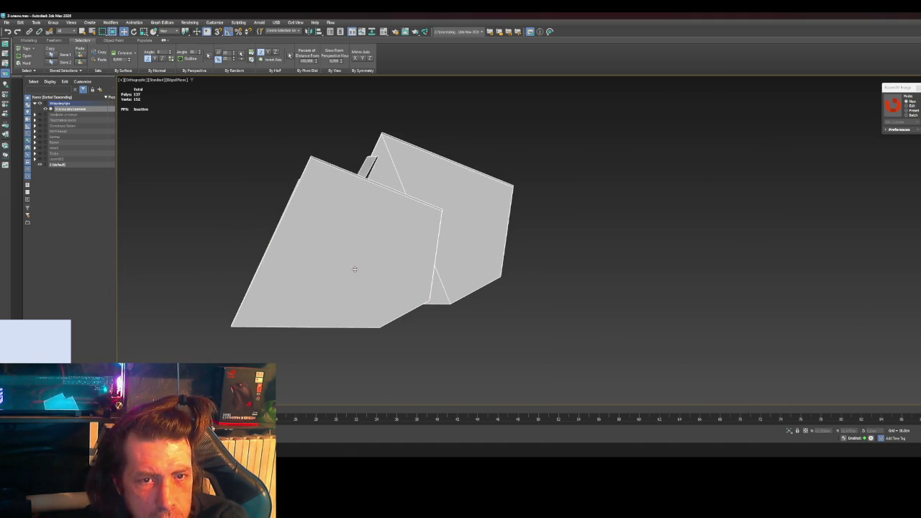
mouse_move(323, 267)
middle_mouse_down("alt")
mouse_move(350, 269)
mouse_move(303, 251)
middle_mouse_up("alt")
Step: Connect the plate's side edges with a new edge slid lower across the face
left_click(752, 300)
mouse_move(803, 304)
middle_mouse_down("alt")
mouse_move(586, 328)
mouse_move(834, 291)
middle_mouse_up("alt")
scroll(793, 208, "up", 2)
left_click(785, 199)
middle_click_drag(833, 263, 668, 253, "alt")
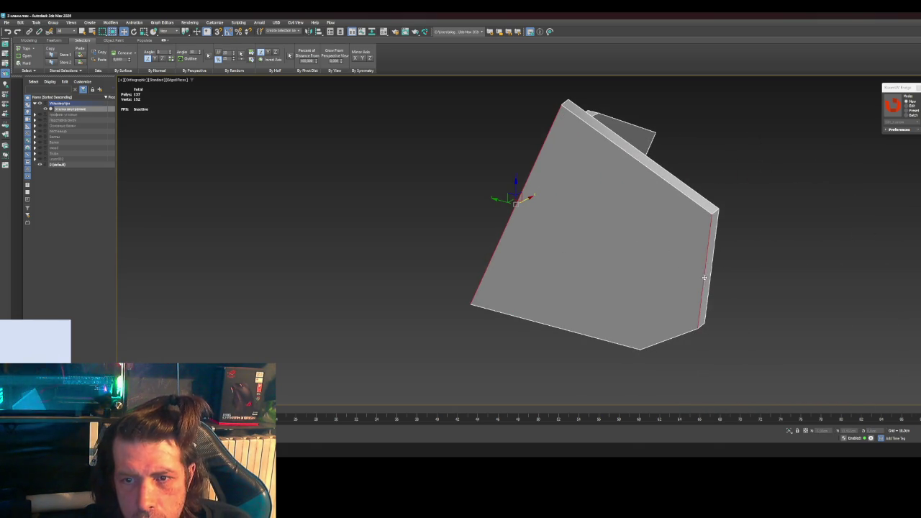
mouse_move(710, 276)
middle_mouse_down("alt")
mouse_move(722, 315)
mouse_move(662, 309)
middle_mouse_up("alt")
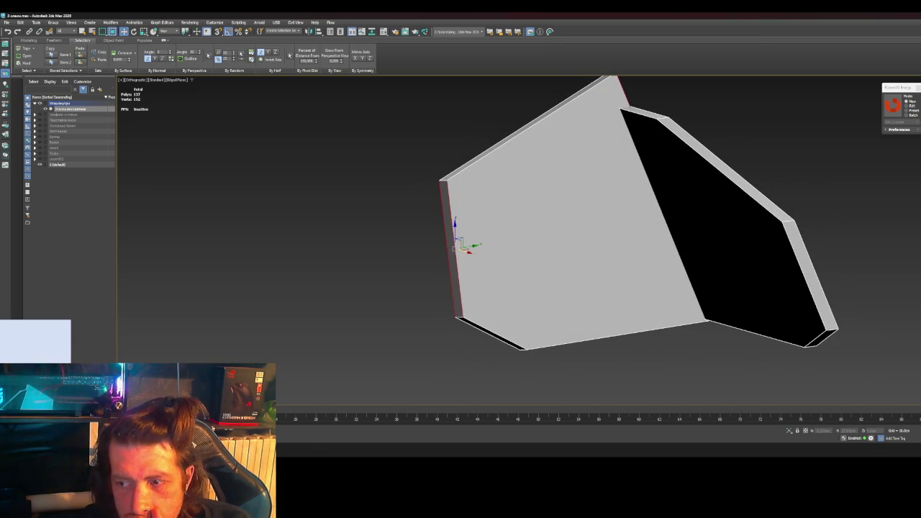
key("ctrl+shift+e")
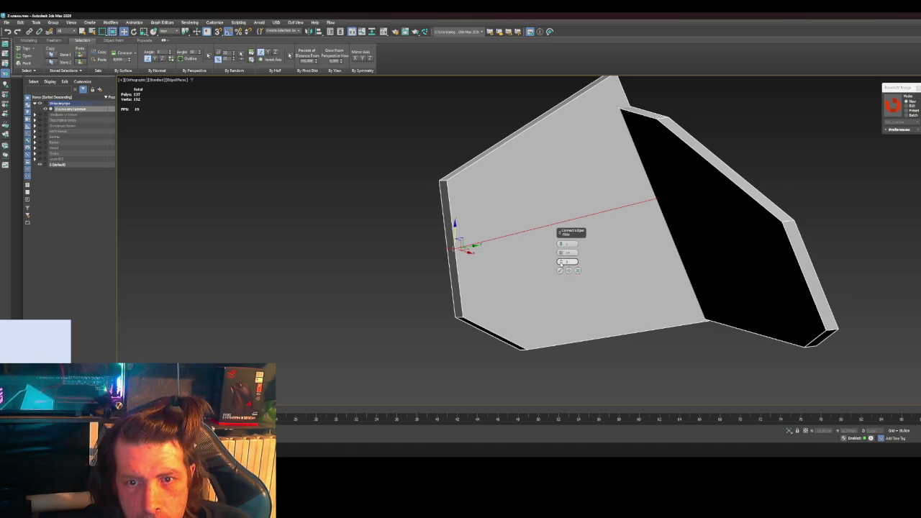
mouse_move(563, 262)
left_mouse_down()
mouse_move(559, 136)
mouse_move(554, 246)
left_mouse_up()
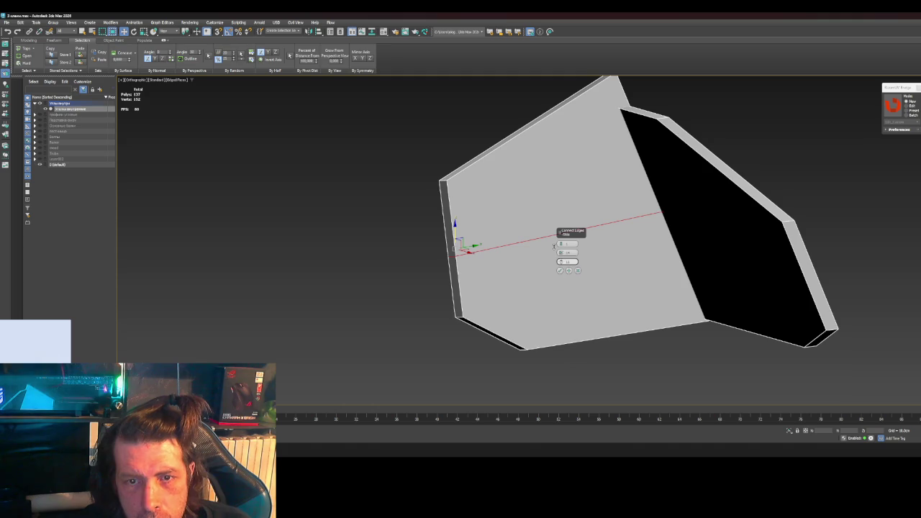
scroll(589, 305, "down", 4)
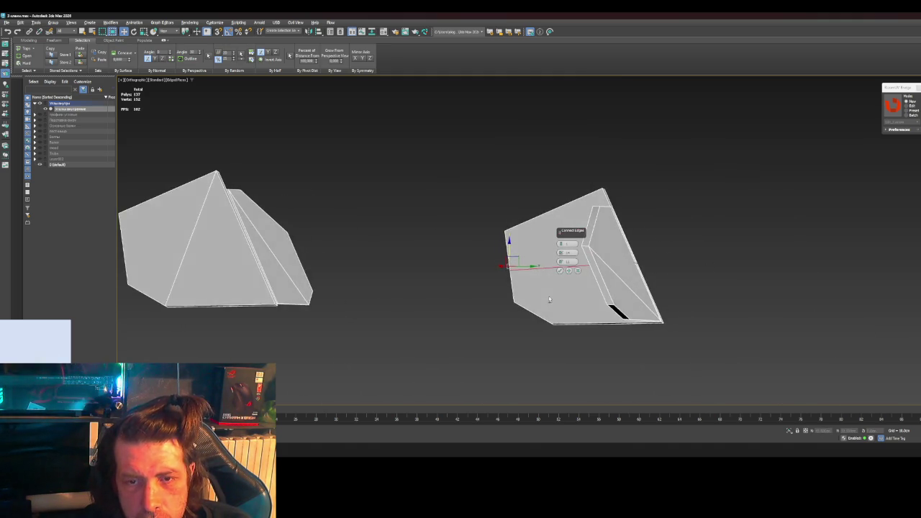
middle_click_drag(581, 307, 575, 304, "alt")
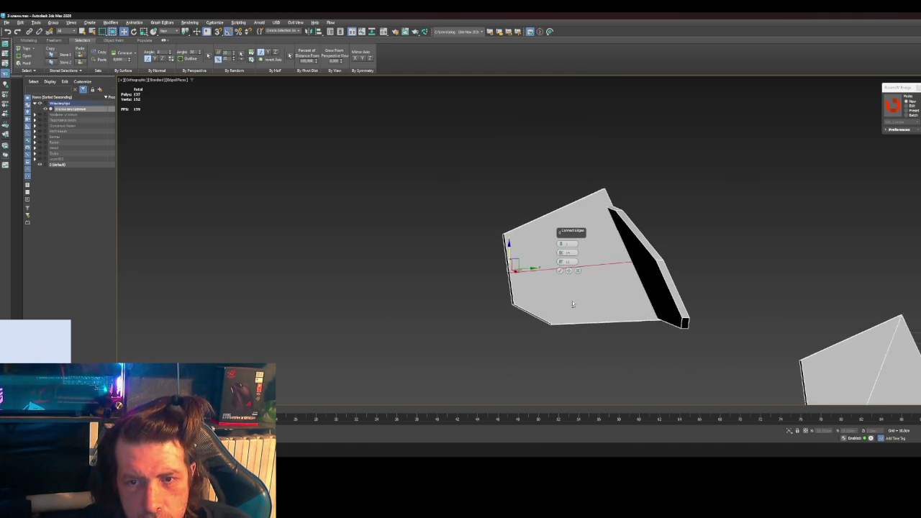
key("Escape")
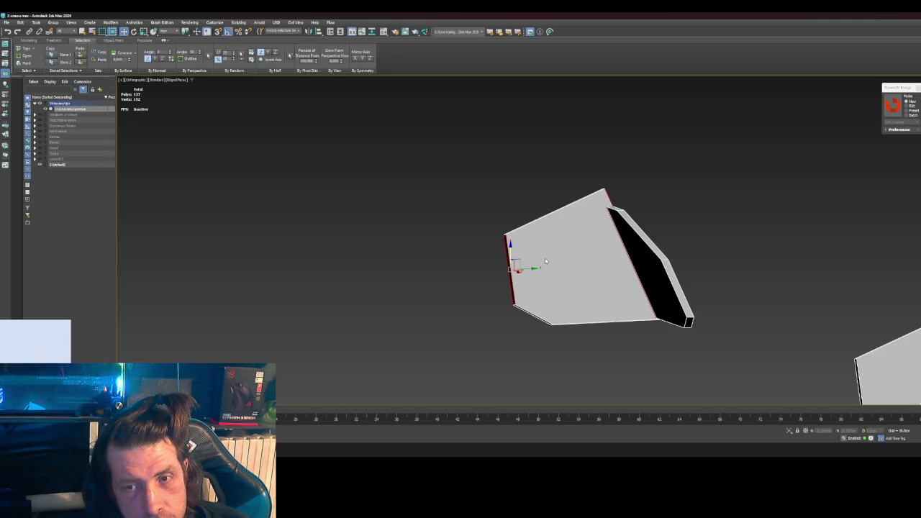
Step: Select the plate's upper-left and bottom corner vertices at Vertex level
key("1")
left_click(506, 235)
left_click(555, 323, "ctrl")
middle_click_drag(517, 325, 634, 321, "alt")
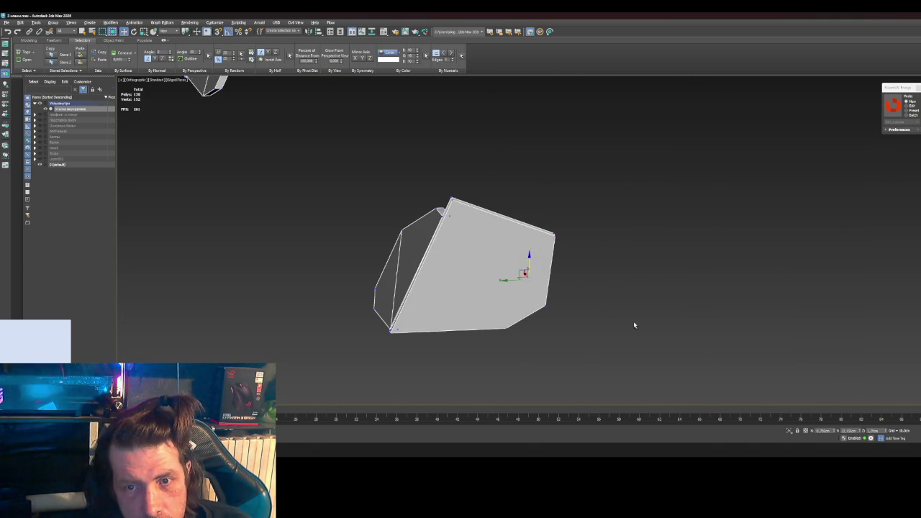
Step: Cut a diagonal edge across the piece's large front face
left_click(505, 327, "ctrl")
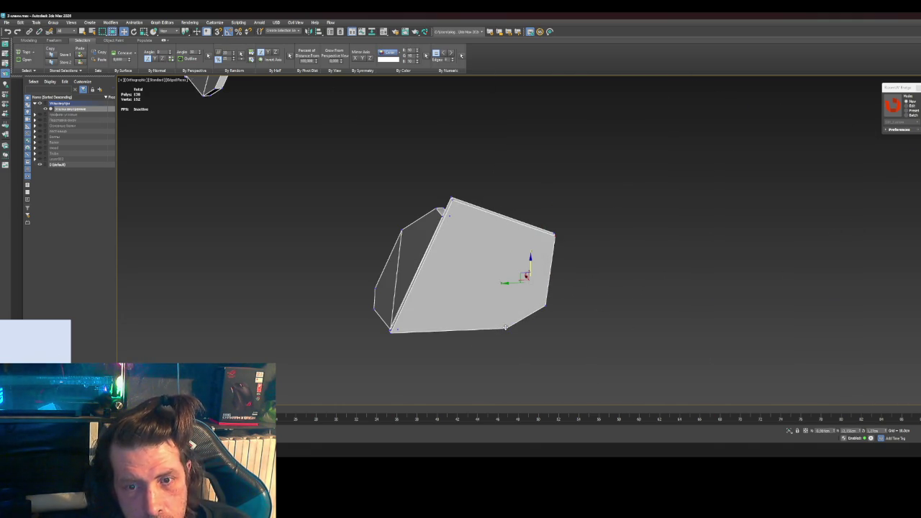
mouse_move(578, 350)
middle_mouse_down("alt")
mouse_move(566, 331)
mouse_move(487, 343)
middle_mouse_up("alt")
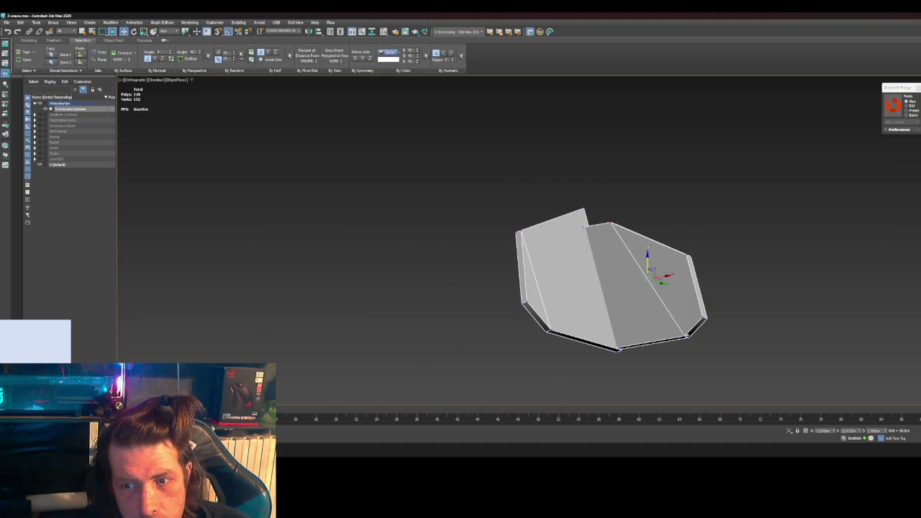
middle_click_drag(725, 353, 626, 366, "alt")
key("4")
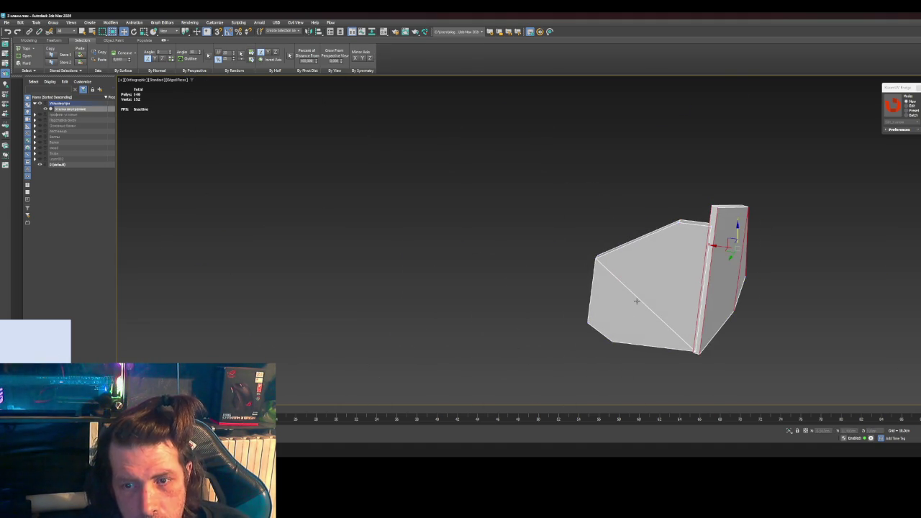
left_click(641, 301)
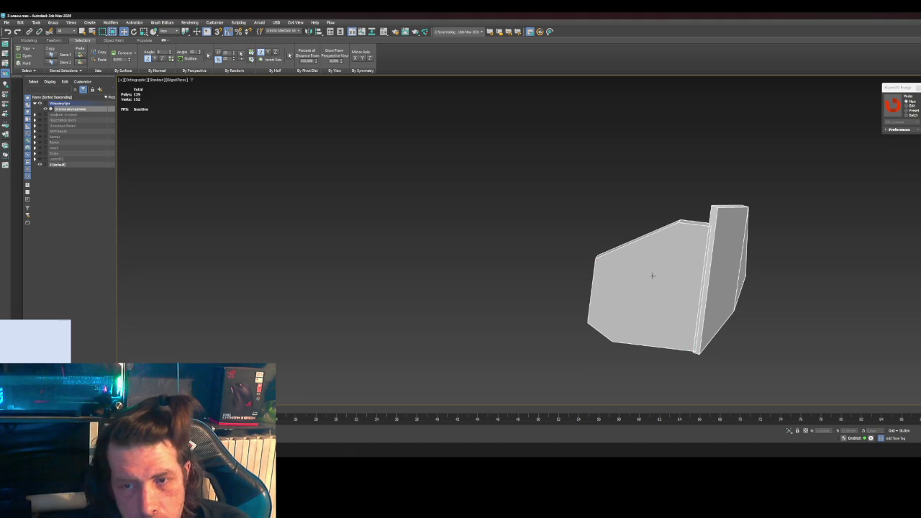
left_click(614, 340)
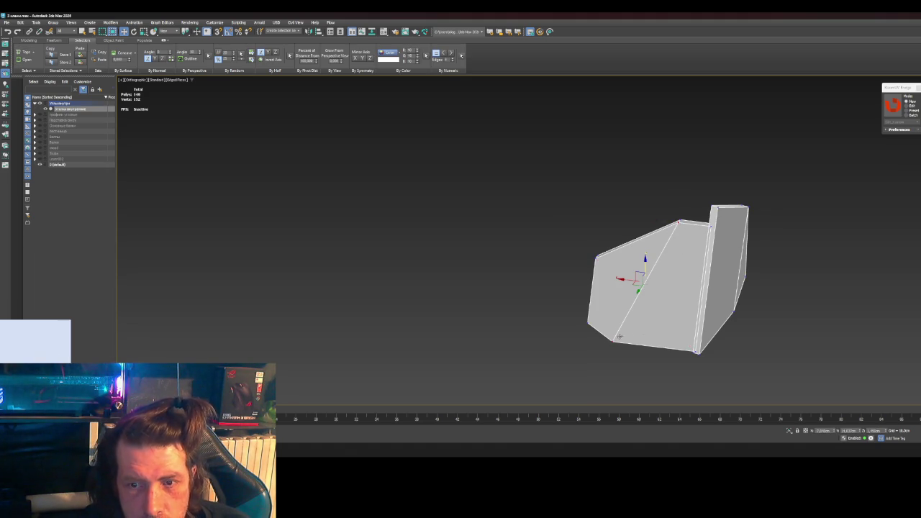
Step: Undo the diagonal cut on the front face
mouse_move(645, 331)
middle_mouse_down("alt")
mouse_move(551, 300)
mouse_move(536, 325)
middle_mouse_up("alt")
left_click(449, 216)
left_click(467, 257)
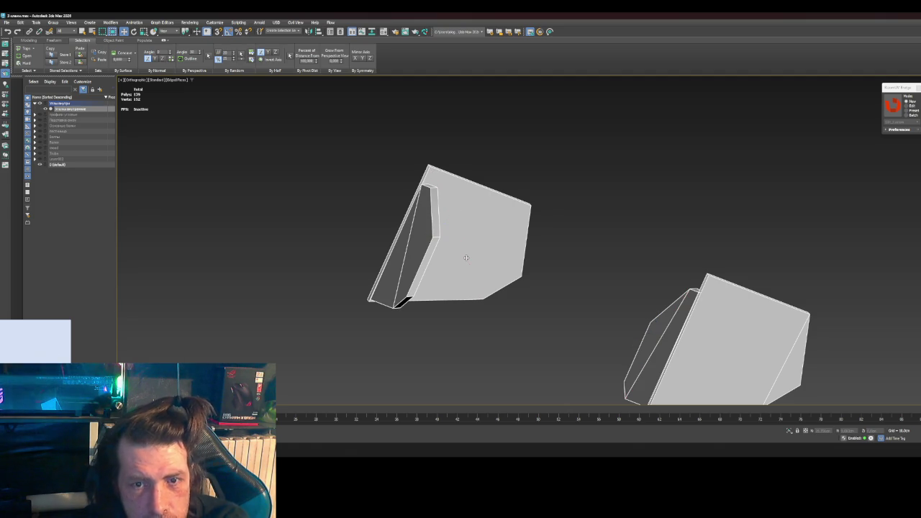
key("ctrl+z")
key("ctrl+z")
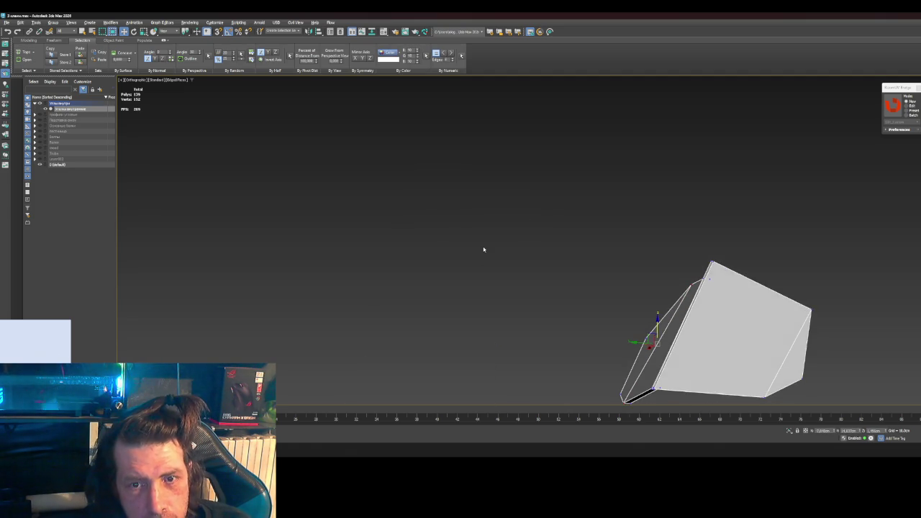
key("ctrl+z")
key("ctrl+z")
key("ctrl+z")
key("ctrl+y")
key("ctrl+y")
key("ctrl+y")
Step: Remove an unneeded diagonal edge from another rock, then pull back to the neighbouring rocks
mouse_move(482, 263)
middle_mouse_down("alt")
mouse_move(491, 263)
mouse_move(451, 263)
mouse_move(711, 305)
mouse_move(631, 300)
mouse_move(475, 227)
middle_mouse_up("alt")
left_click(472, 223)
key("1")
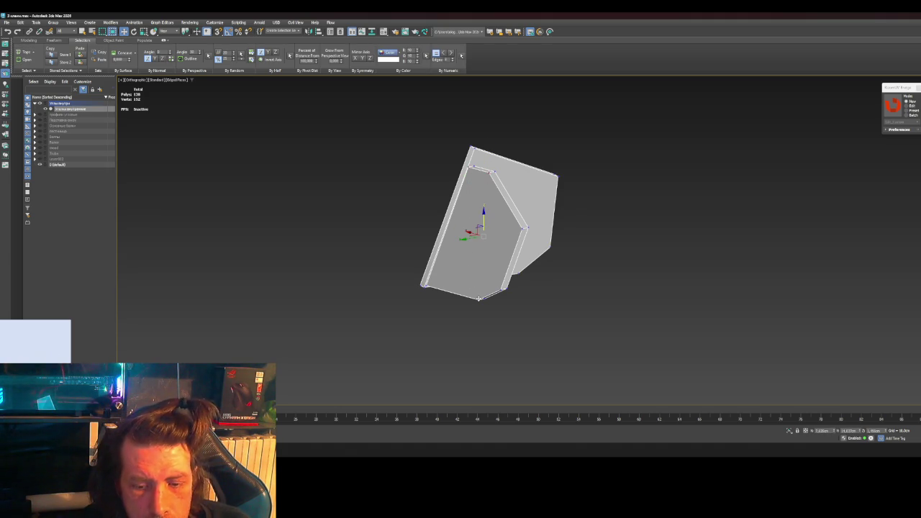
middle_click_drag(552, 310, 494, 295, "alt")
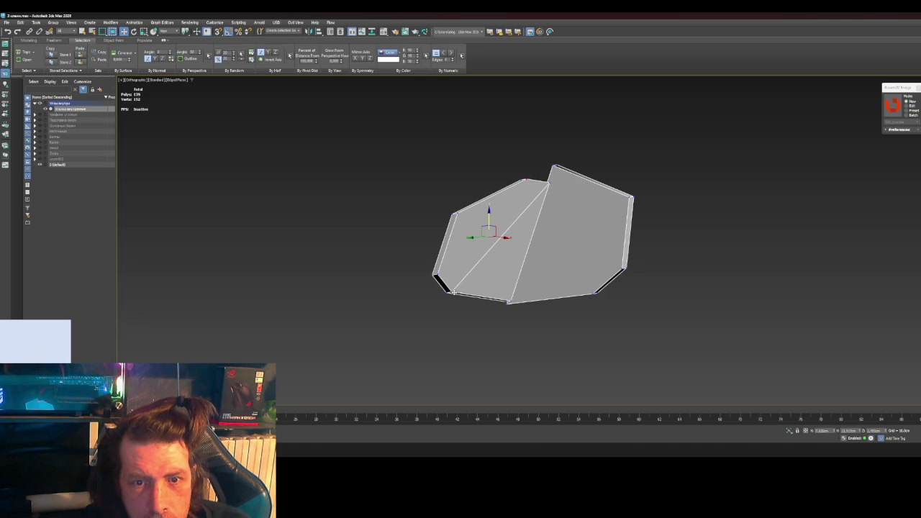
key("2")
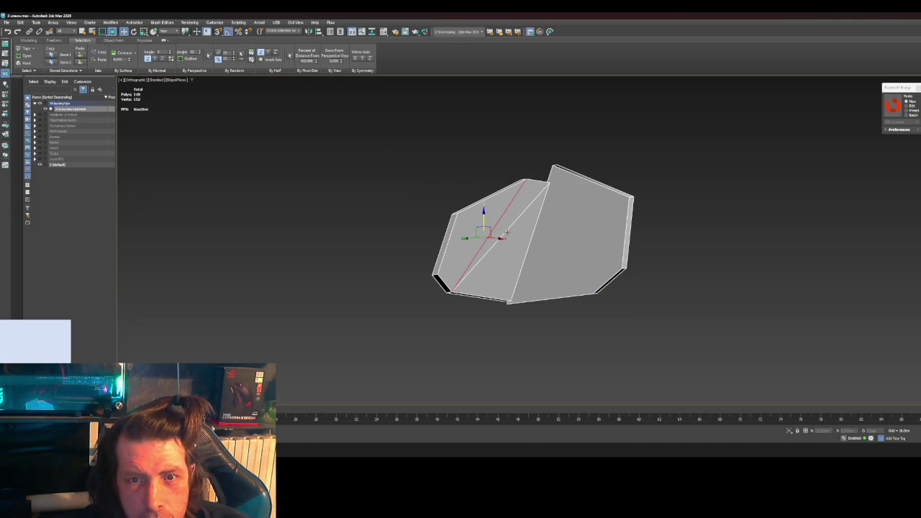
key("BackSpace")
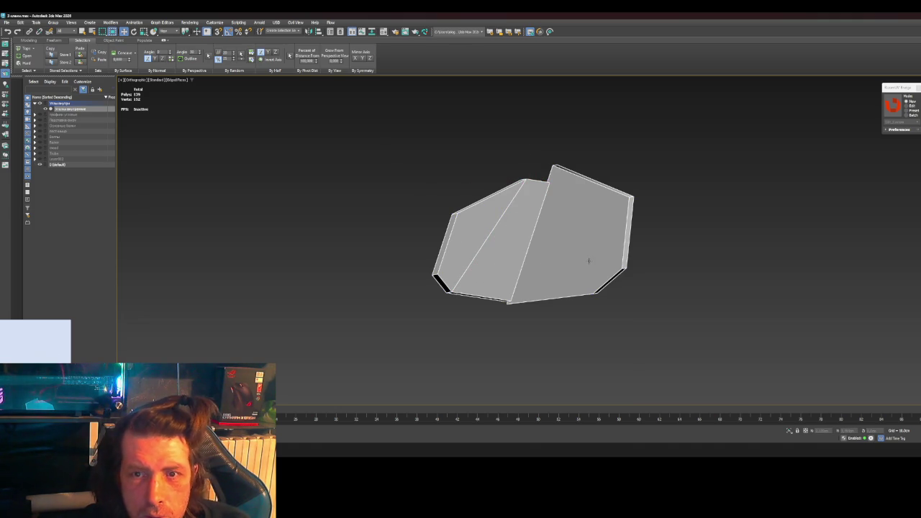
scroll(589, 260, "down", 2)
middle_click_drag(586, 263, 586, 293)
scroll(588, 288, "down", 1)
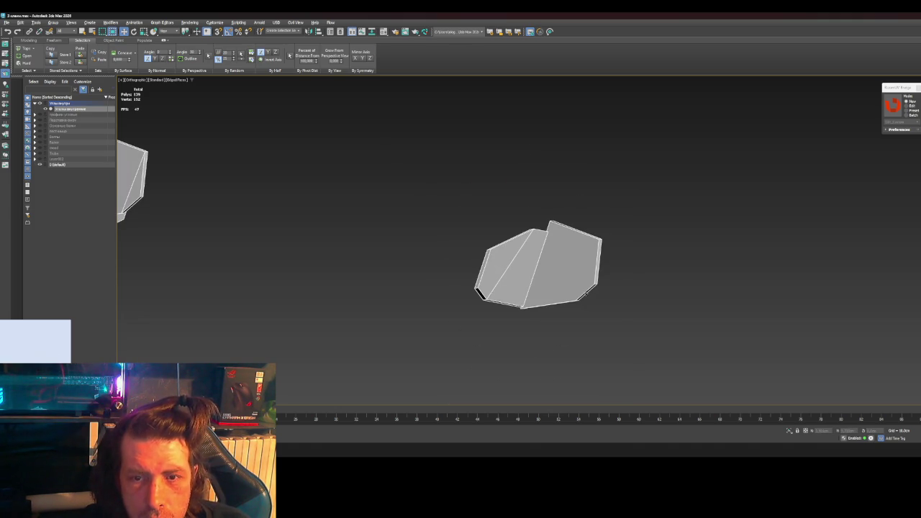
scroll(586, 305, "down", 2)
mouse_move(613, 319)
middle_mouse_down()
mouse_move(498, 329)
mouse_move(582, 336)
middle_mouse_up()
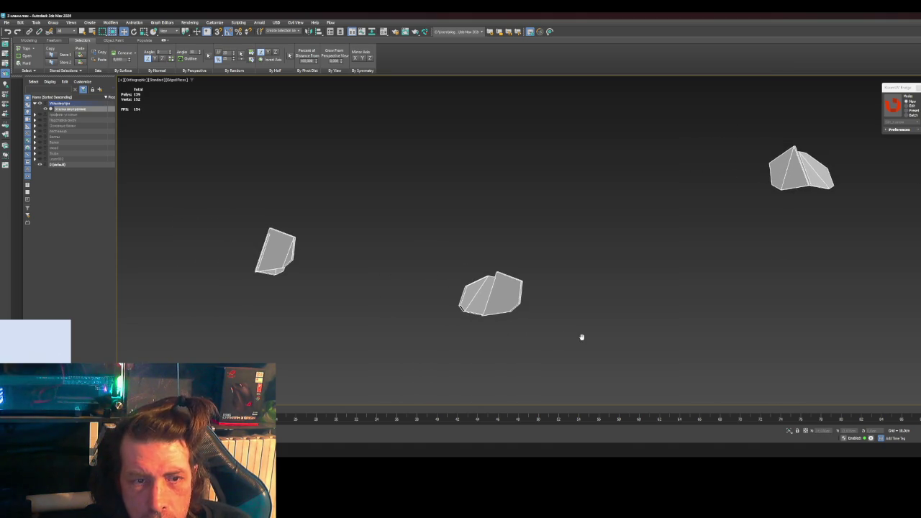
scroll(512, 295, "up", 3)
Step: Select the rock's left and bottom vertices as a pair
left_click(528, 264)
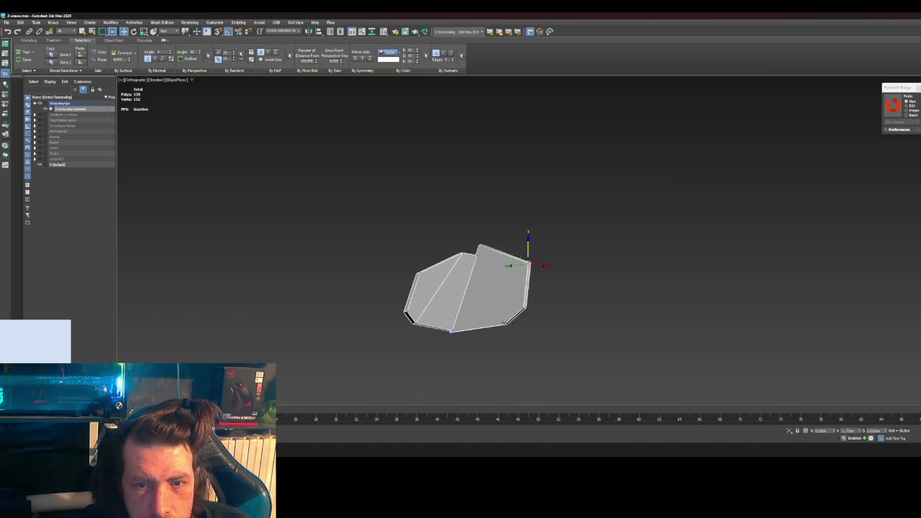
middle_click_drag(563, 337, 499, 333, "alt")
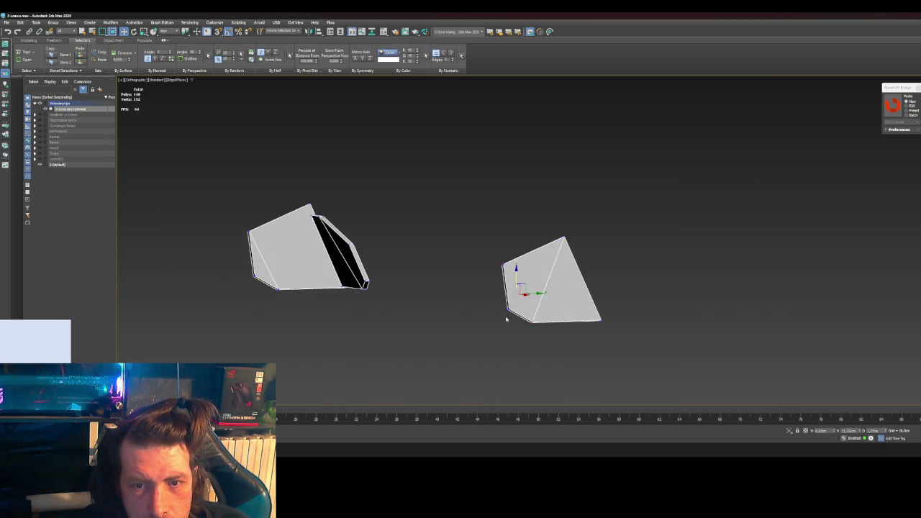
key("2")
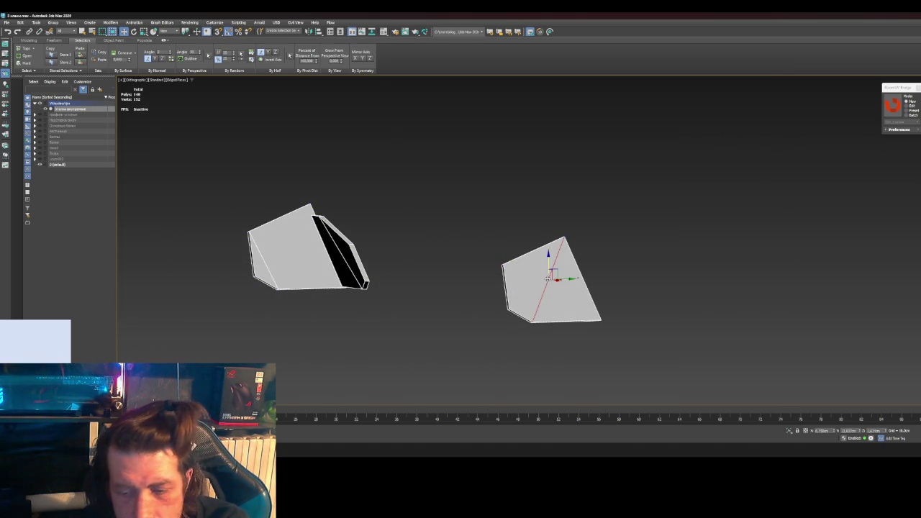
key("1")
left_click(504, 264)
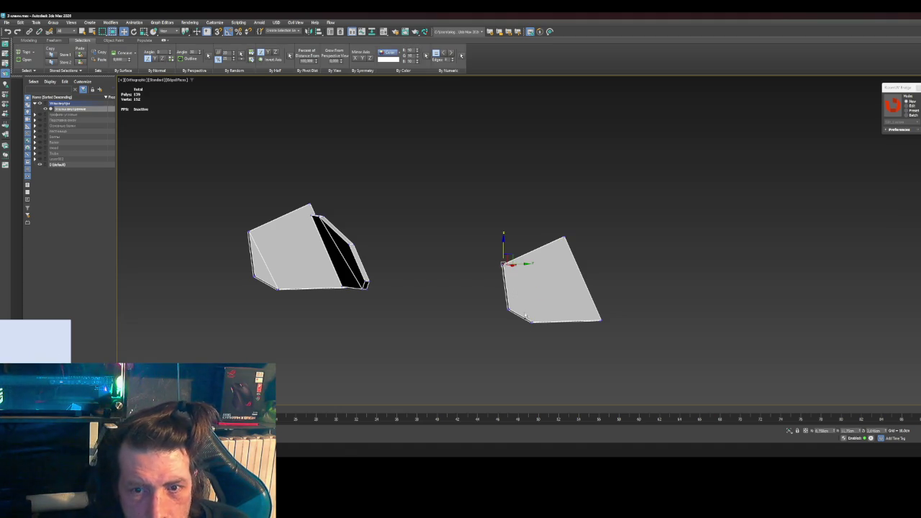
left_click(531, 319, "ctrl")
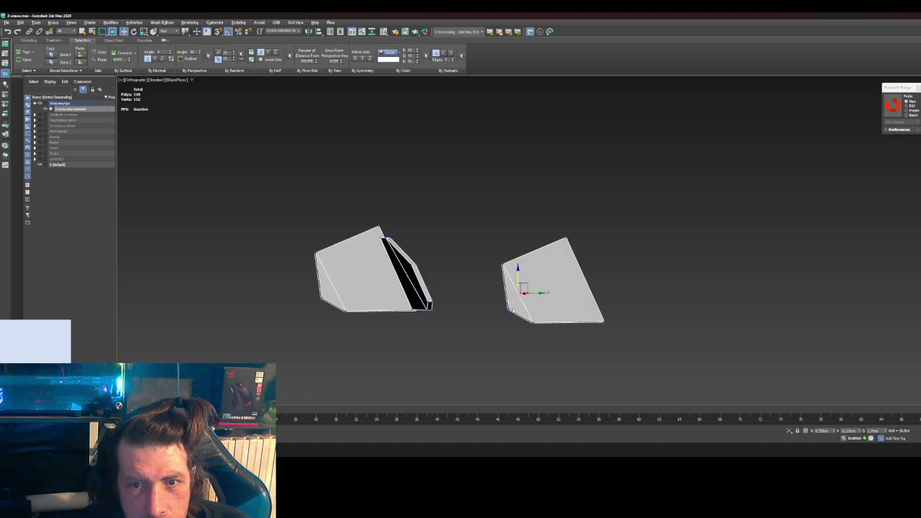
left_click_drag(546, 308, 433, 315)
mouse_move(433, 314)
middle_mouse_down("alt")
mouse_move(494, 311)
mouse_move(526, 323)
mouse_move(624, 329)
mouse_move(430, 286)
mouse_move(630, 337)
middle_mouse_up("alt")
Step: Frame the right rock and remove a redundant edge from it
left_click(862, 311)
key("z")
mouse_move(504, 291)
middle_mouse_down("alt")
mouse_move(526, 295)
mouse_move(502, 294)
mouse_move(545, 323)
mouse_move(428, 327)
mouse_move(467, 331)
mouse_move(422, 346)
mouse_move(370, 337)
middle_mouse_up("alt")
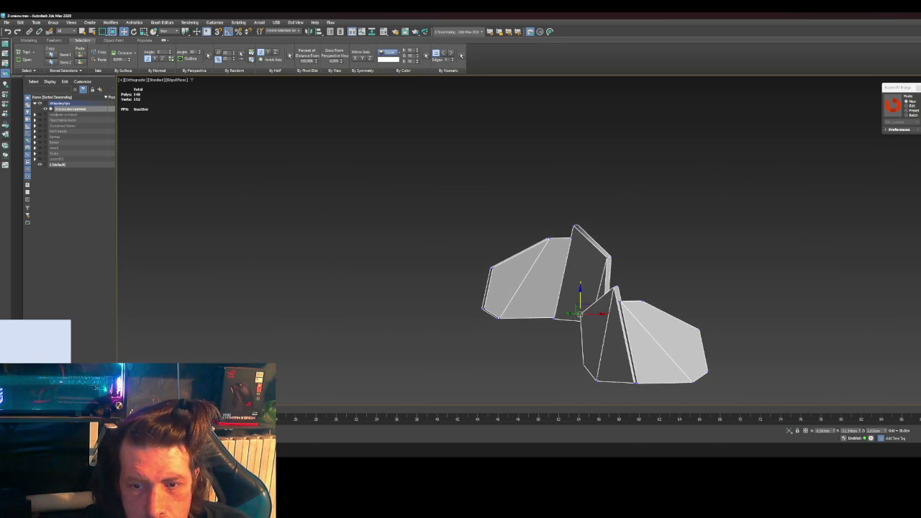
middle_click_drag(598, 378, 620, 352, "alt")
key("w")
key("BackSpace")
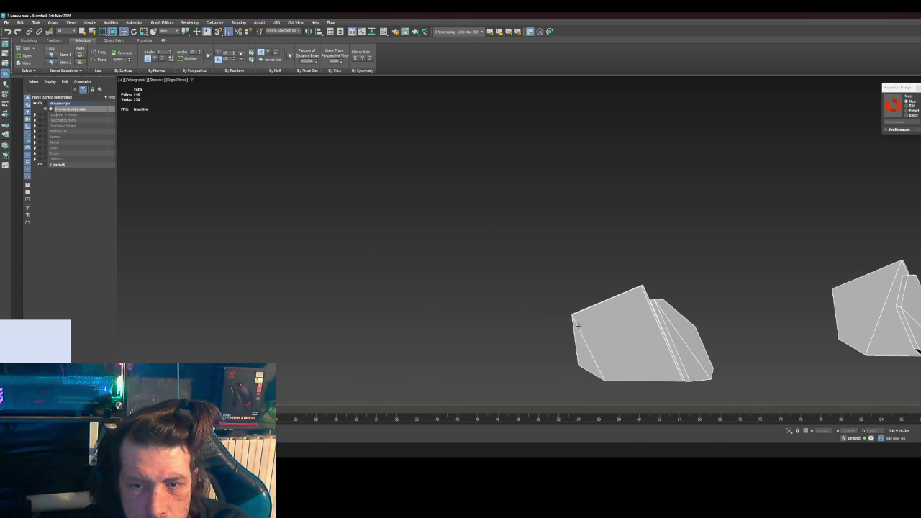
key("1")
mouse_move(571, 314)
middle_mouse_down("alt")
mouse_move(687, 319)
mouse_move(636, 347)
middle_mouse_up("alt")
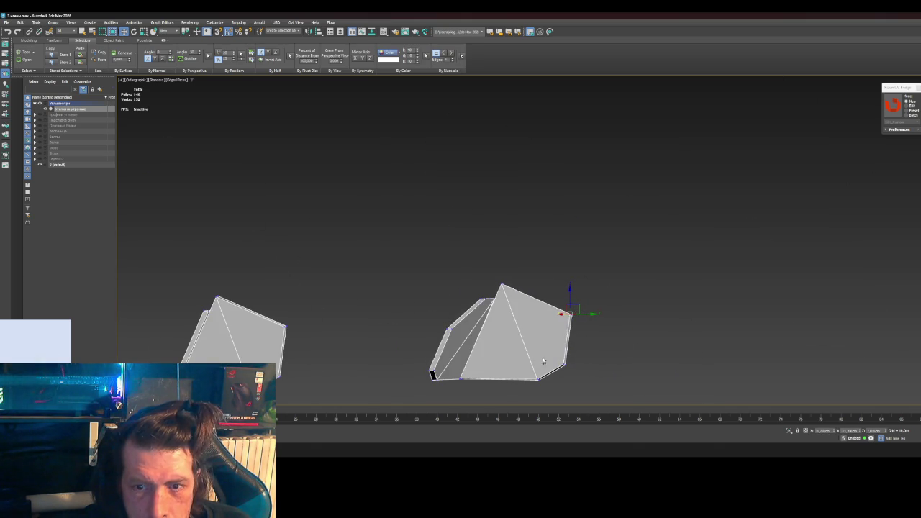
key("2")
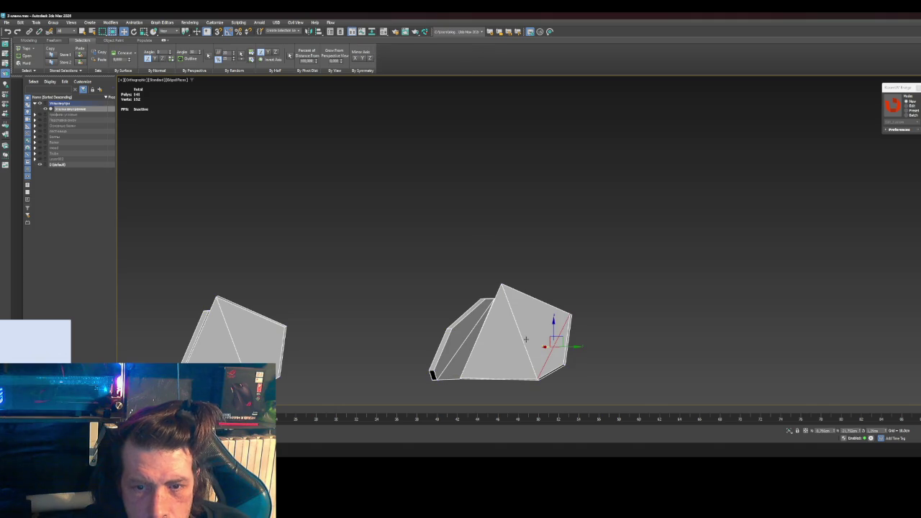
key("BackSpace")
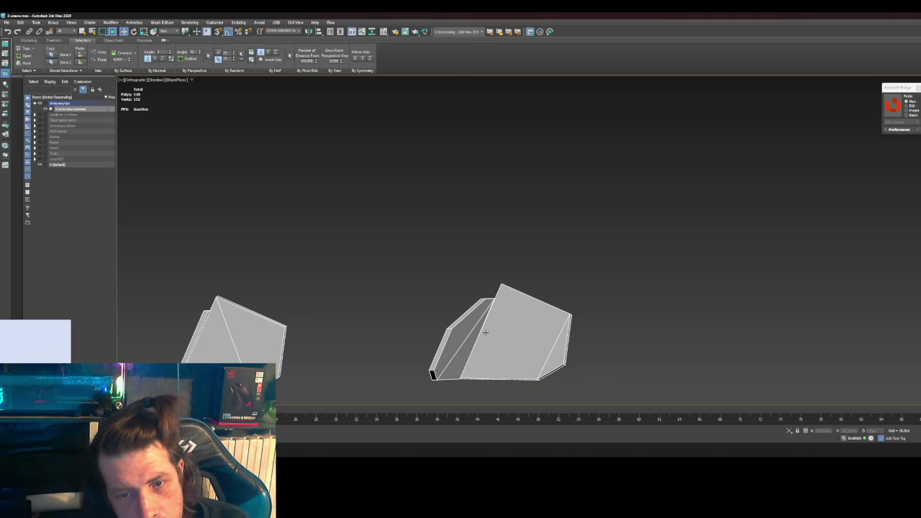
Step: Remove another unneeded edge, briefly previewing the rocks with smoothing
key("1")
left_click(486, 298)
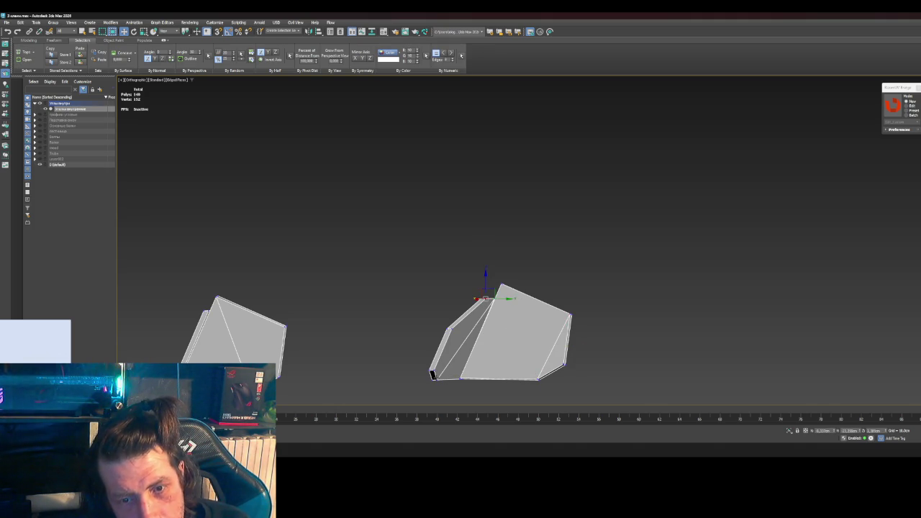
key("2")
left_click(462, 335)
key("BackSpace")
key("1")
key("ctrl+m")
key("Escape")
Step: Connect the rock's top and bottom vertices with a new edge
middle_click_drag(451, 329, 514, 344, "alt")
scroll(432, 309, "up", 3)
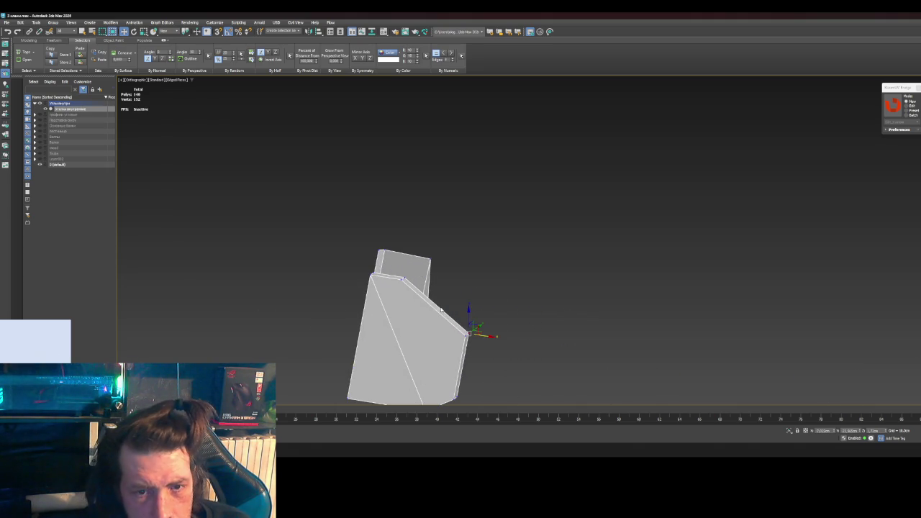
left_click(404, 281)
middle_click_drag(403, 281, 426, 351, "alt")
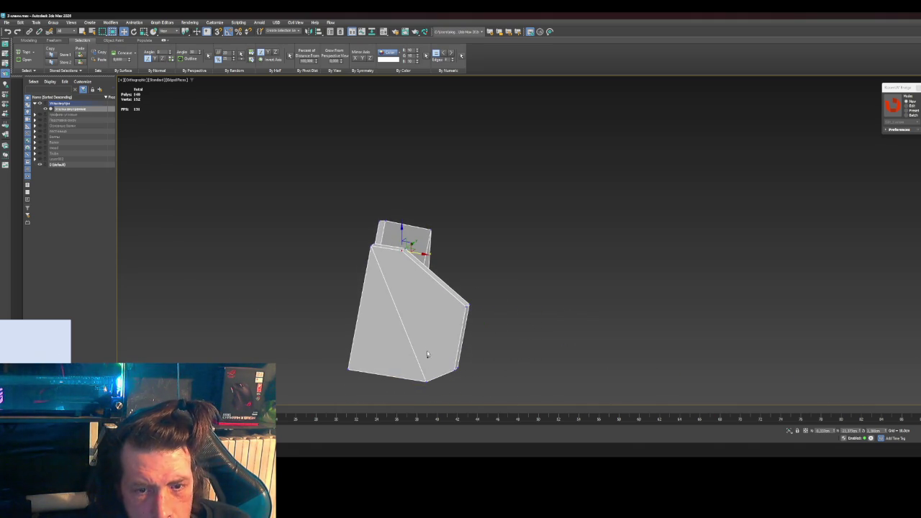
left_click(425, 380, "ctrl")
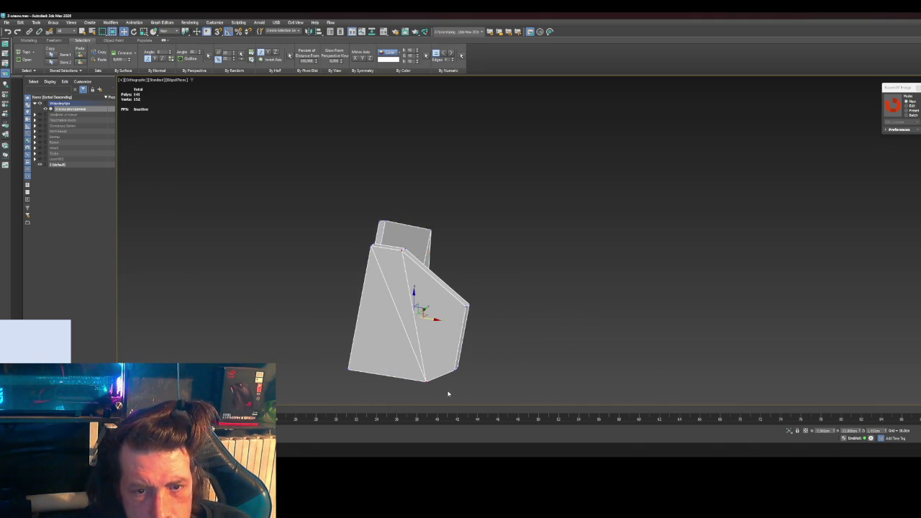
key("ctrl+shift+e")
key("1")
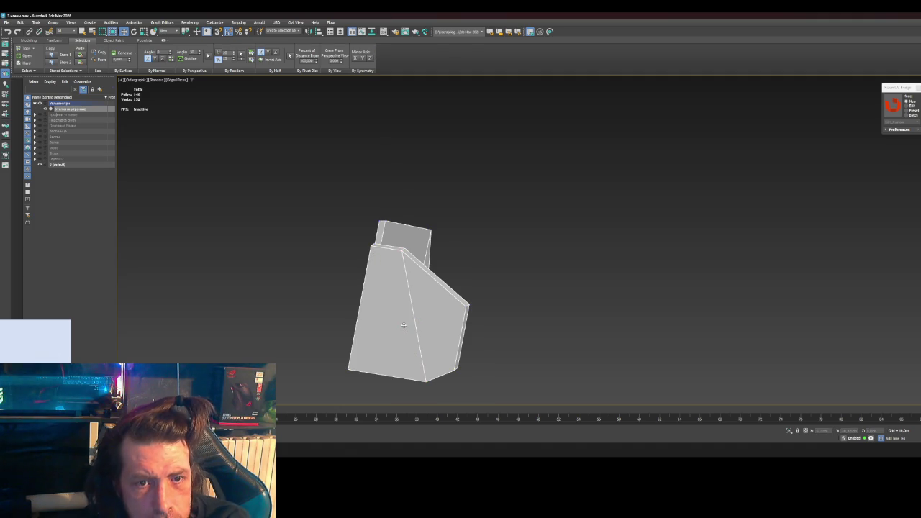
left_click(462, 326)
mouse_move(462, 326)
middle_mouse_down("alt")
mouse_move(429, 348)
mouse_move(480, 319)
mouse_move(489, 331)
mouse_move(483, 364)
mouse_move(379, 312)
middle_mouse_up("alt")
scroll(430, 344, "down", 5)
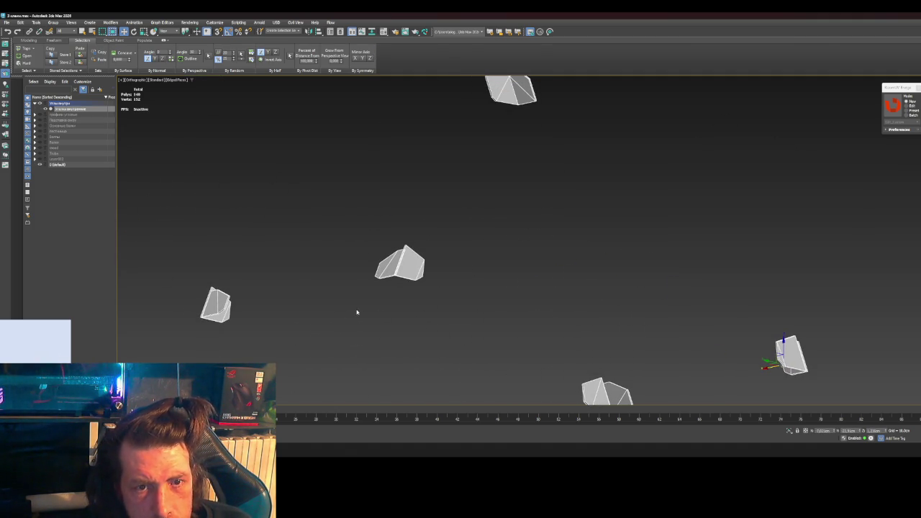
Step: Remove the diagonal edges on a piece's black face and left face
key("z")
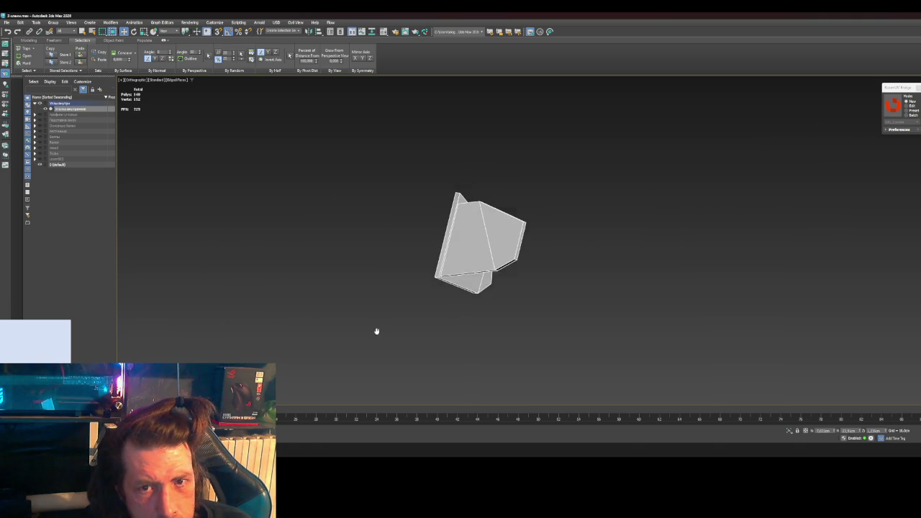
mouse_move(530, 244)
middle_mouse_down("alt")
mouse_move(475, 294)
mouse_move(504, 285)
middle_mouse_up("alt")
scroll(532, 277, "down", 5)
middle_click_drag(554, 269, 519, 284, "alt")
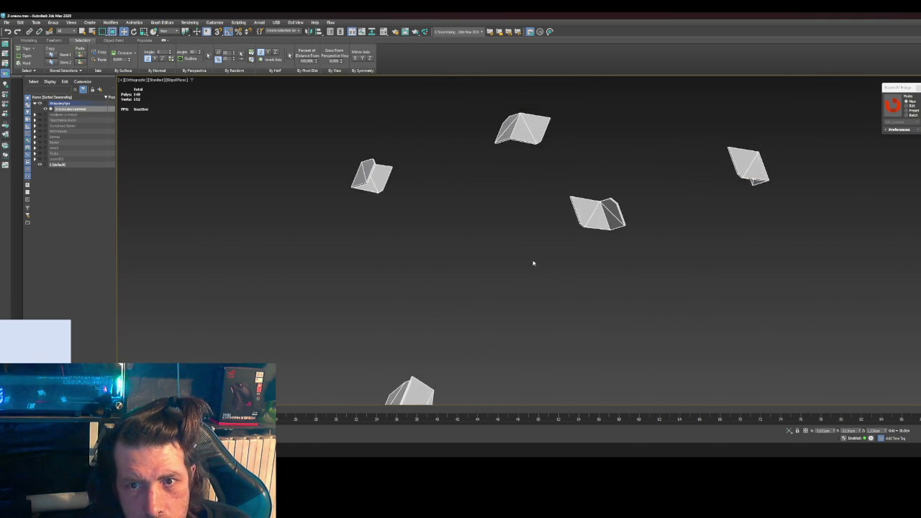
scroll(618, 225, "up", 5)
mouse_move(618, 224)
middle_mouse_down("alt")
mouse_move(494, 302)
mouse_move(505, 286)
mouse_move(502, 304)
mouse_move(545, 249)
mouse_move(505, 223)
middle_mouse_up("alt")
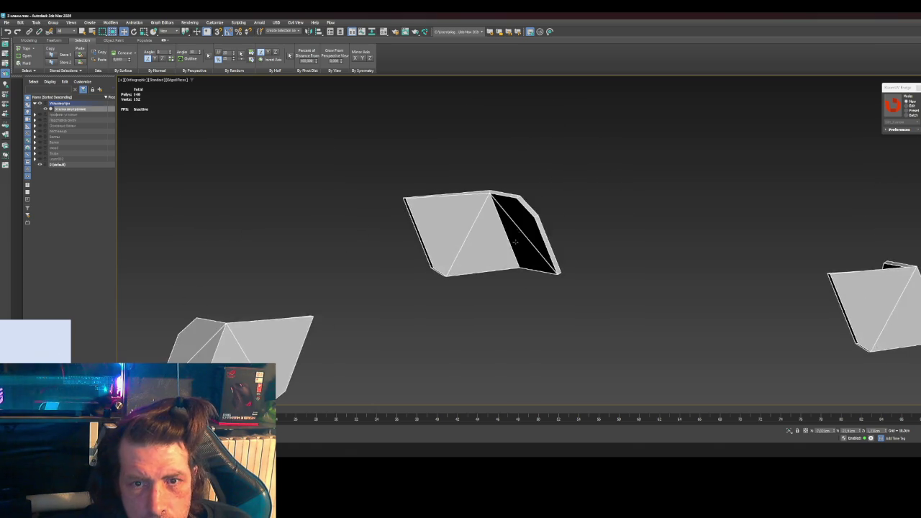
scroll(505, 219, "up", 3)
key("1")
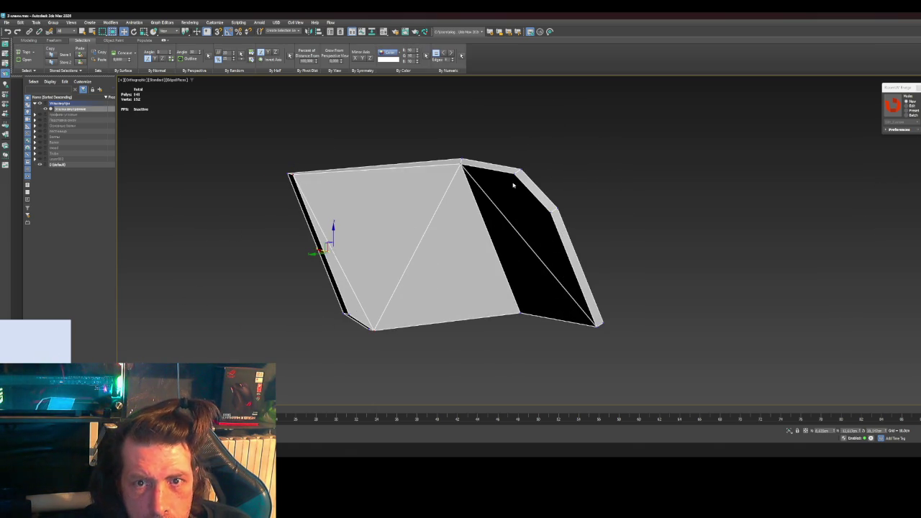
key("2")
left_click(525, 241)
key("BackSpace")
left_click(418, 245)
key("BackSpace")
Step: Remove the diagonal edge across another piece's face
key("1")
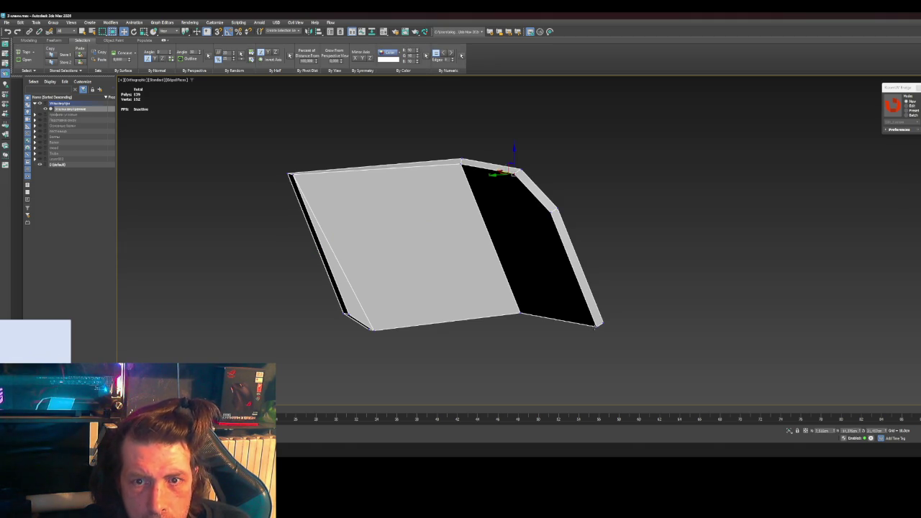
middle_click_drag(598, 328, 561, 231, "alt")
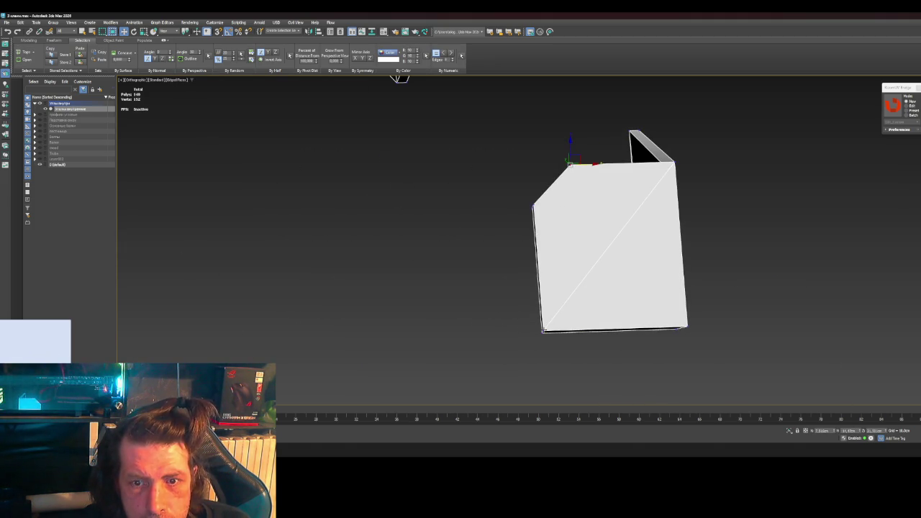
key("2")
left_click(578, 287)
key("BackSpace")
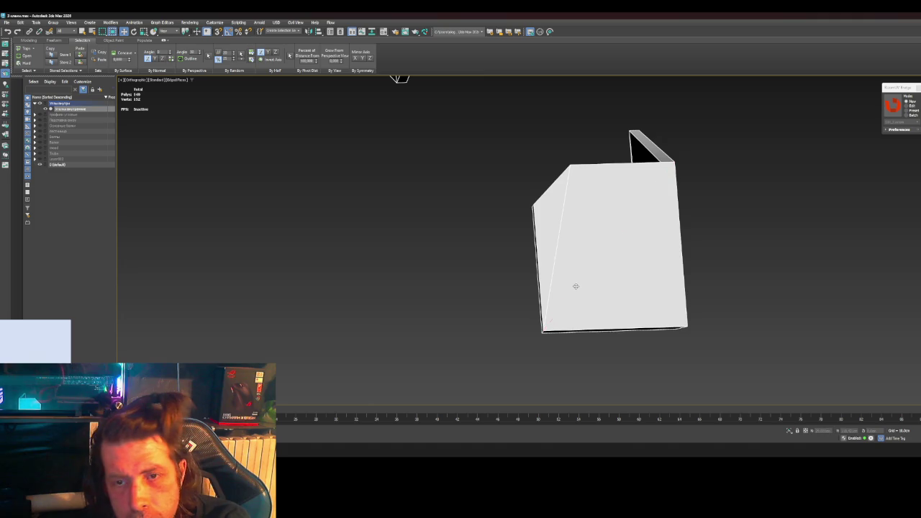
scroll(640, 291, "down", 2)
mouse_move(640, 292)
middle_mouse_down("alt")
mouse_move(645, 300)
mouse_move(529, 307)
mouse_move(672, 274)
mouse_move(448, 302)
mouse_move(417, 317)
mouse_move(409, 303)
mouse_move(475, 382)
mouse_move(377, 189)
middle_mouse_up("alt")
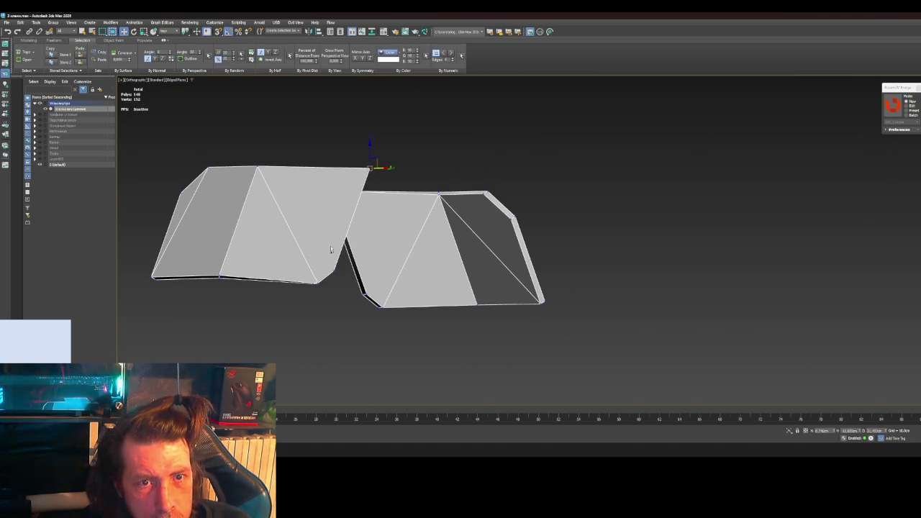
Step: Pick the diagonal edge on the left piece, frame it, and survey more pieces
left_click(290, 231)
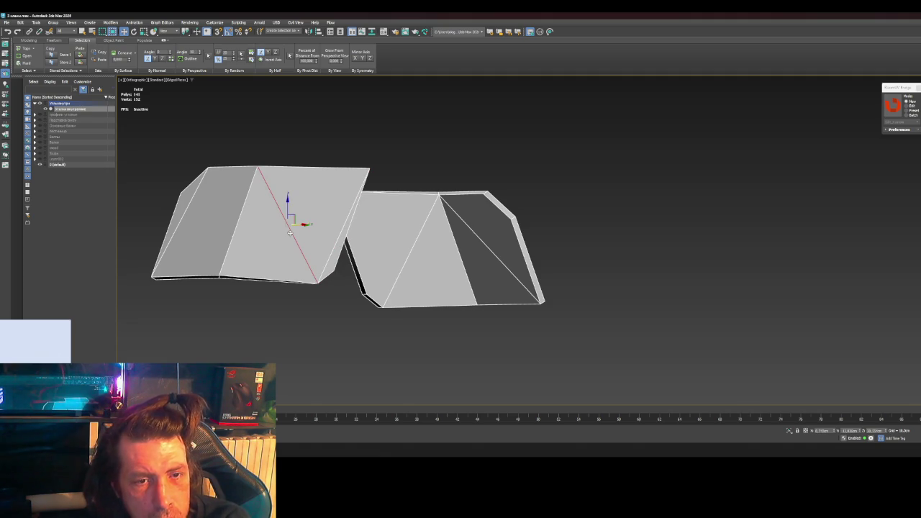
key("z")
mouse_move(285, 240)
middle_mouse_down("alt")
mouse_move(193, 243)
mouse_move(312, 231)
middle_mouse_up("alt")
middle_click_drag(321, 232, 368, 242, "alt")
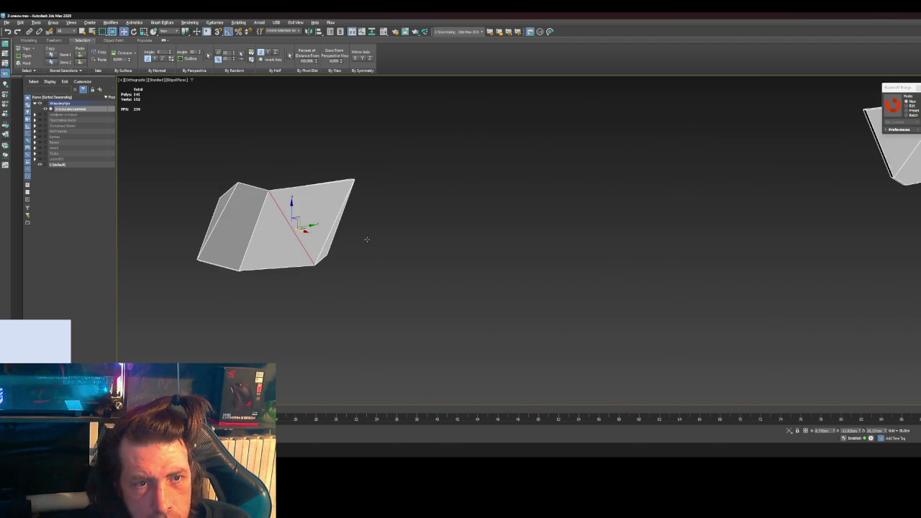
scroll(354, 243, "down", 3)
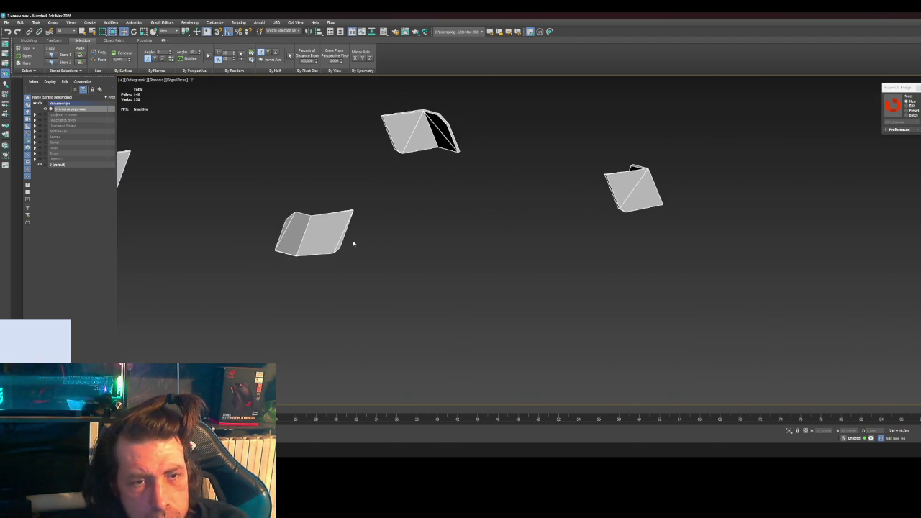
scroll(354, 243, "down", 3)
middle_click_drag(353, 243, 450, 285)
scroll(331, 266, "up", 3)
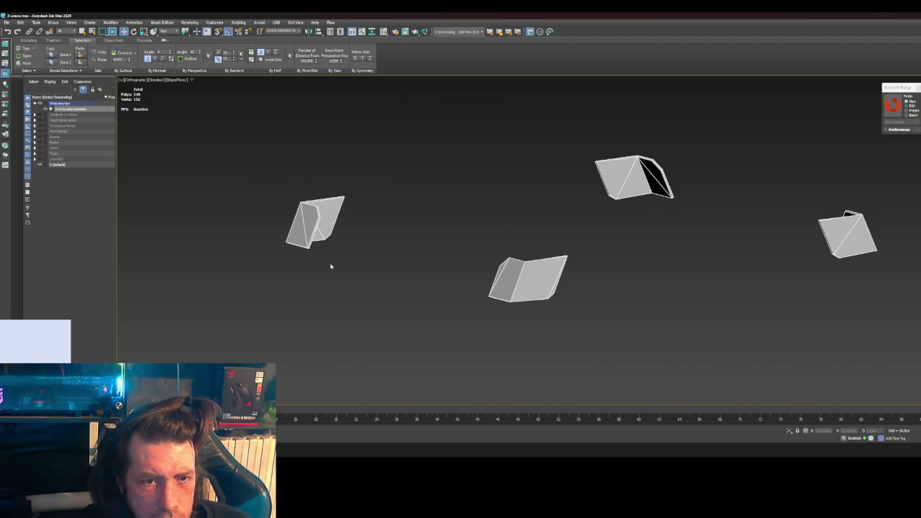
scroll(475, 298, "down", 3)
middle_click_drag(533, 333, 514, 272)
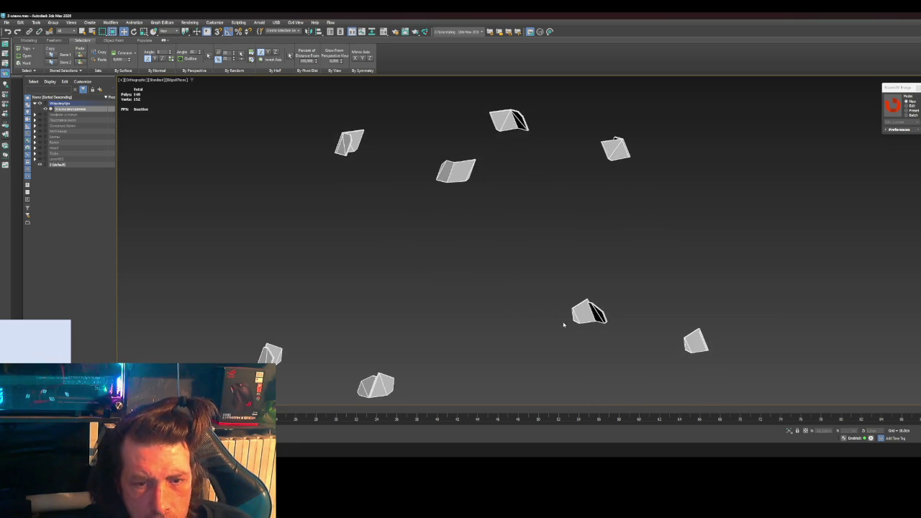
middle_click_drag(474, 244, 466, 295)
scroll(435, 269, "up", 5)
Step: Select the flat folded piece, undo two edge changes, and pick another packing piece
left_click(435, 268)
key("ctrl+z")
key("ctrl+z")
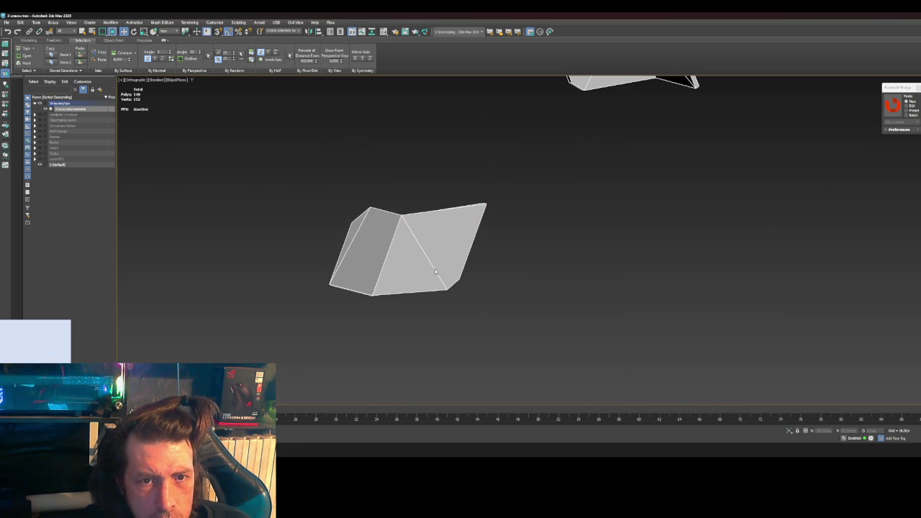
scroll(434, 269, "down", 2)
scroll(435, 269, "down", 3)
key("ctrl+z")
middle_click_drag(423, 275, 429, 270, "alt")
scroll(430, 269, "up", 4)
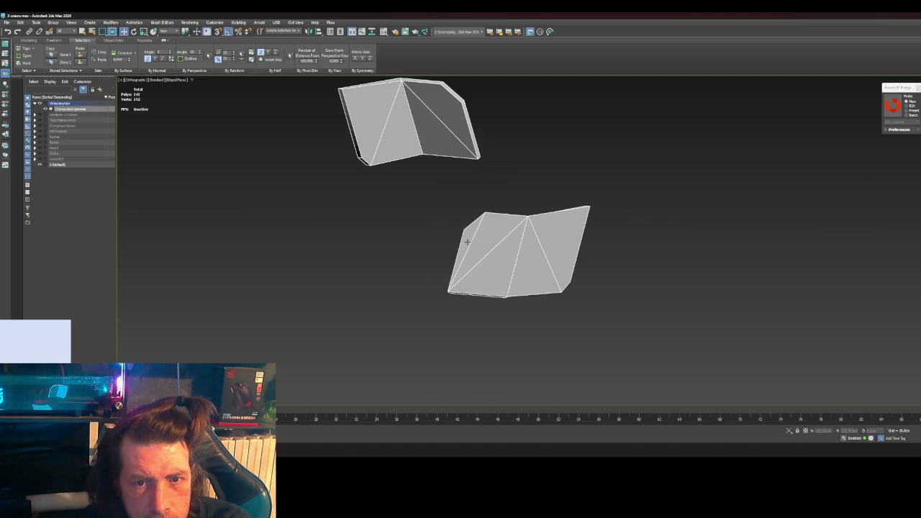
scroll(479, 255, "down", 4)
scroll(490, 279, "down", 2)
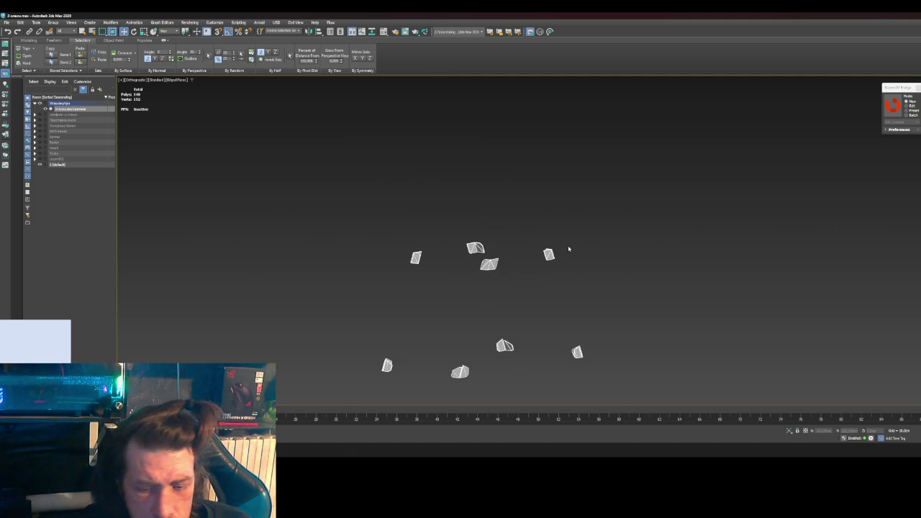
left_click(489, 264)
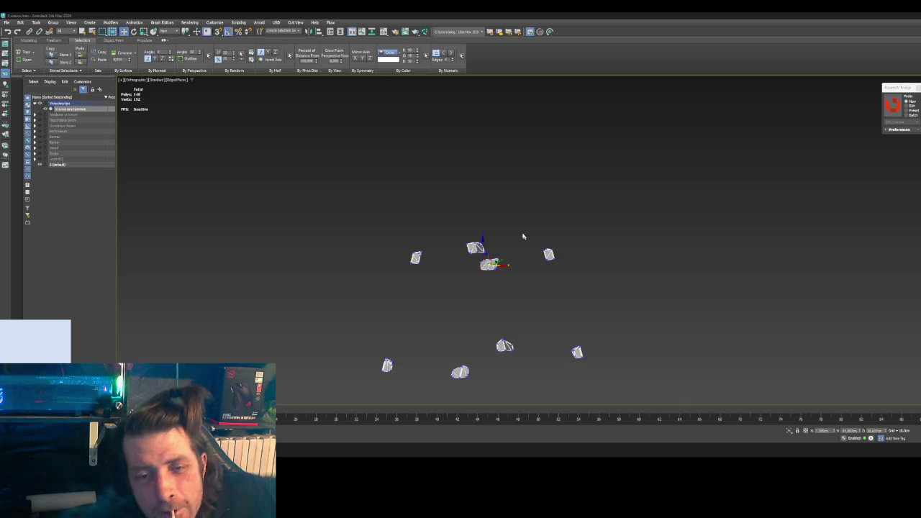
Step: Deselect the packing piece and unhide the Болты layer so the red bolts appear
scroll(516, 313, "up", 4)
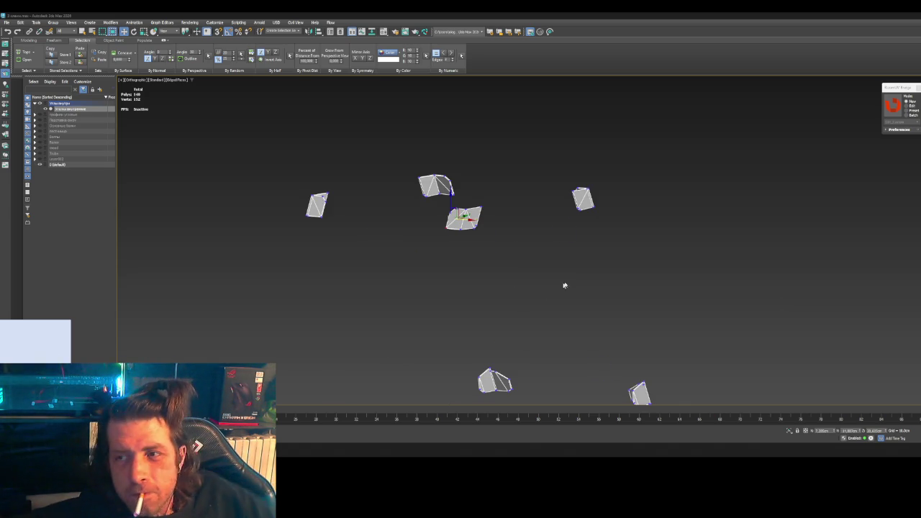
scroll(571, 280, "down", 2)
scroll(571, 281, "down", 2)
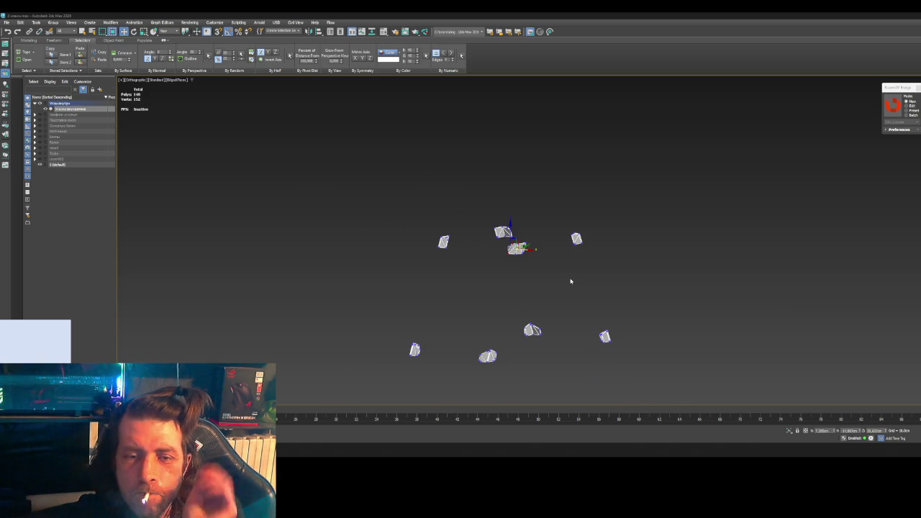
left_click(327, 257)
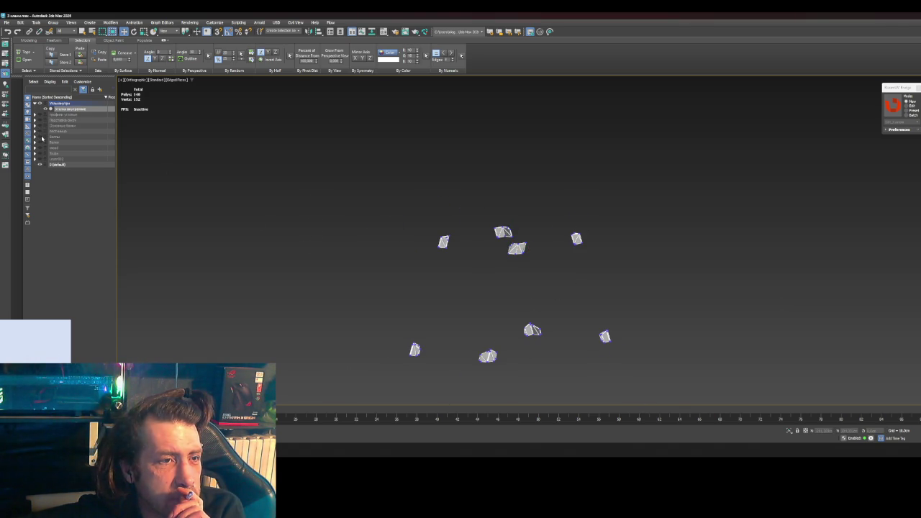
left_click(40, 137)
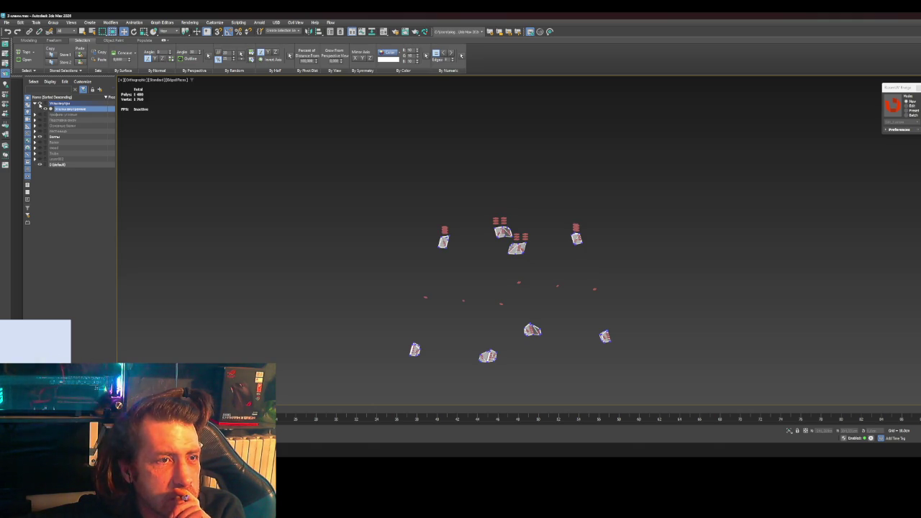
Step: Hide the Упаковка packing layer and select the bolts in the viewport
left_click(40, 104)
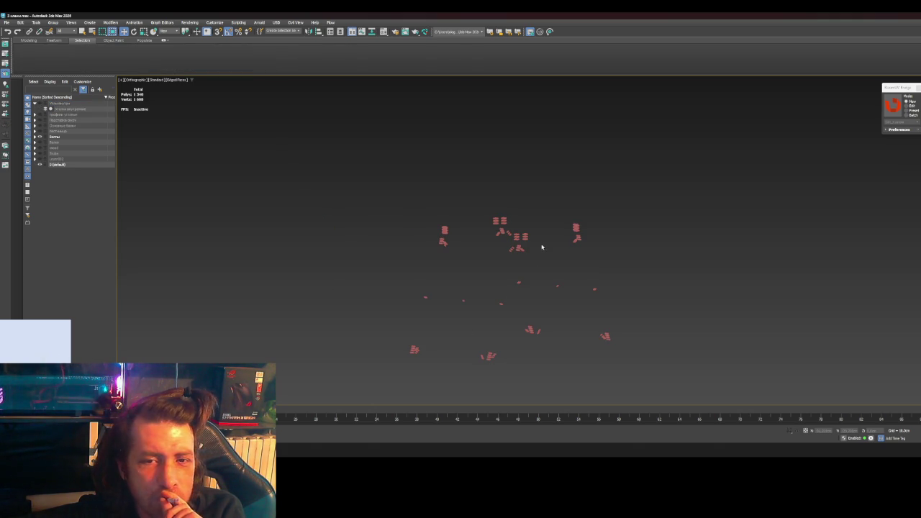
scroll(516, 249, "up", 2)
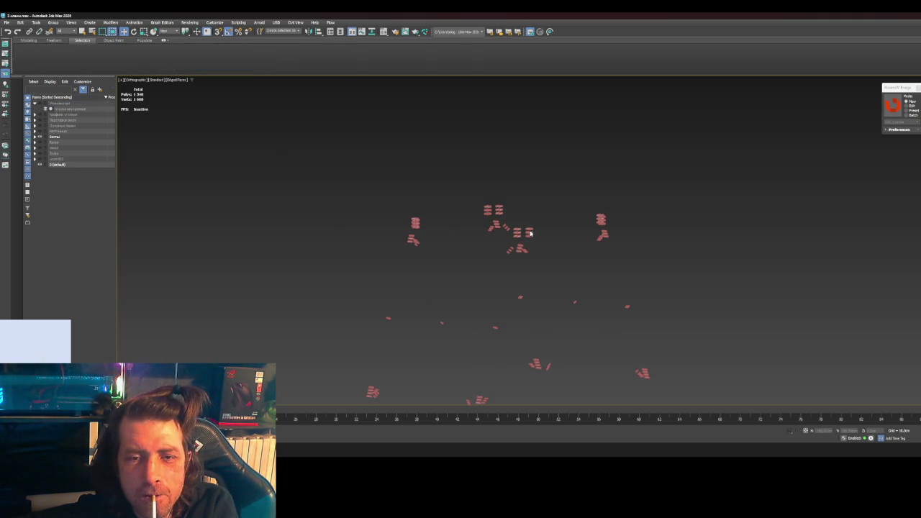
left_click(533, 232)
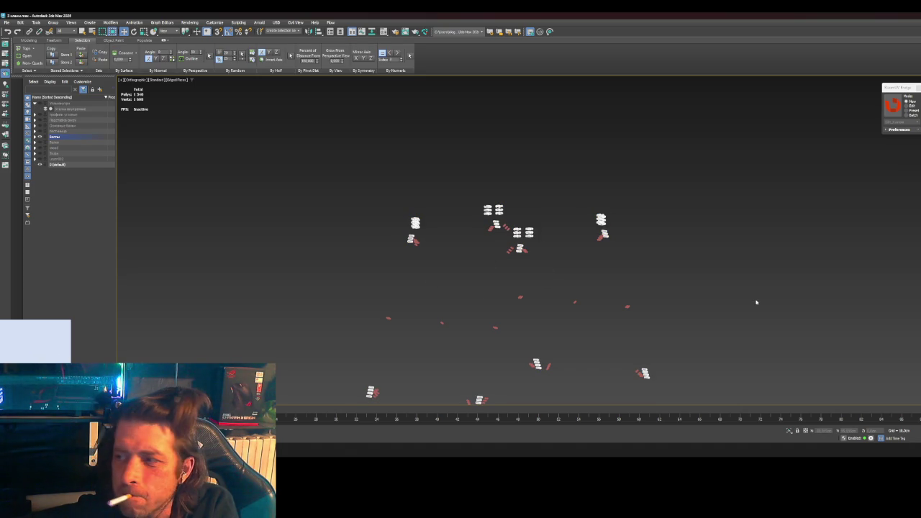
middle_click_drag(710, 295, 717, 235)
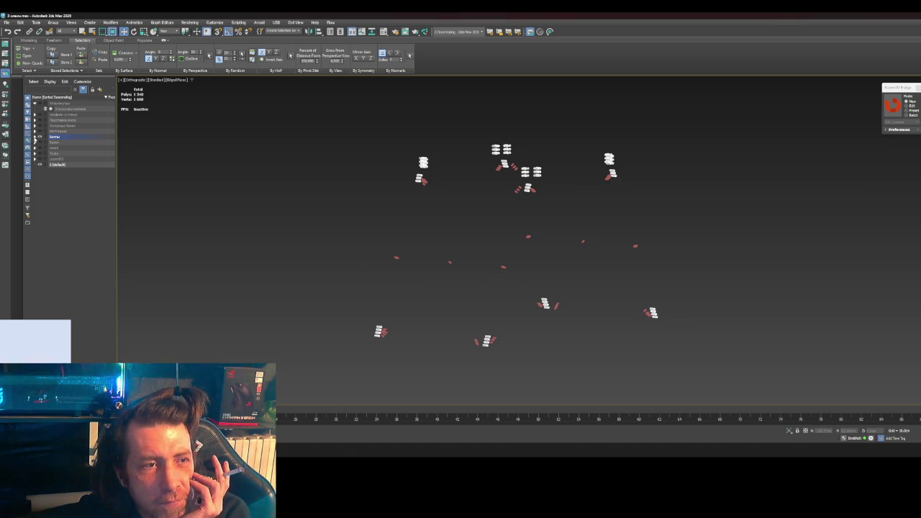
Step: Expand the Болты layer to list its bolt objects, leaving the bolts deselected
left_click(34, 136)
left_click(289, 245)
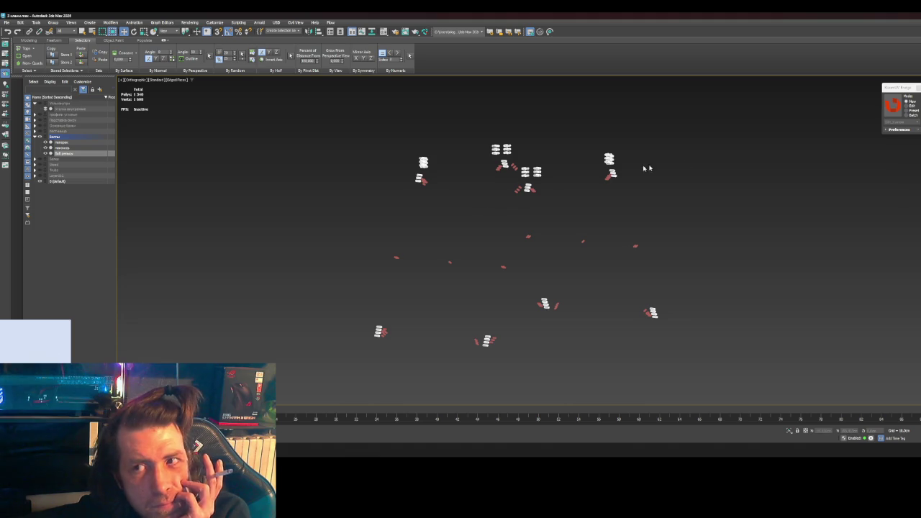
left_click(633, 207)
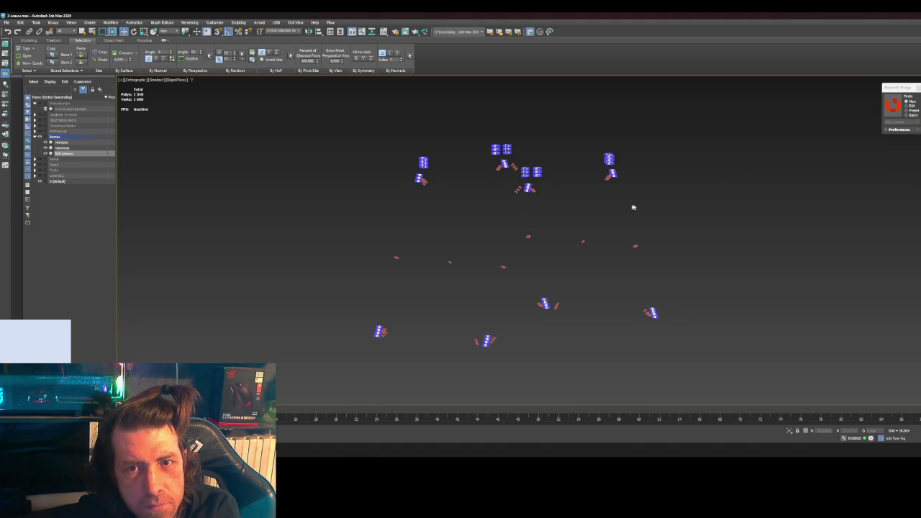
left_click(547, 196)
left_click(547, 196)
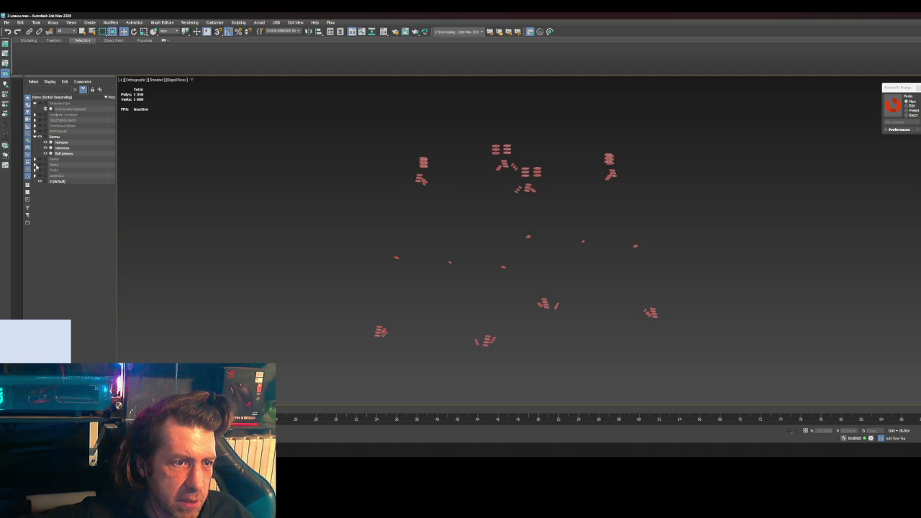
Step: Briefly show the Wood layer's tank to inspect it, then hide it again
left_click(41, 165)
scroll(343, 151, "down", 3)
scroll(344, 152, "down", 2)
middle_click_drag(461, 152, 471, 213)
scroll(471, 214, "up", 3)
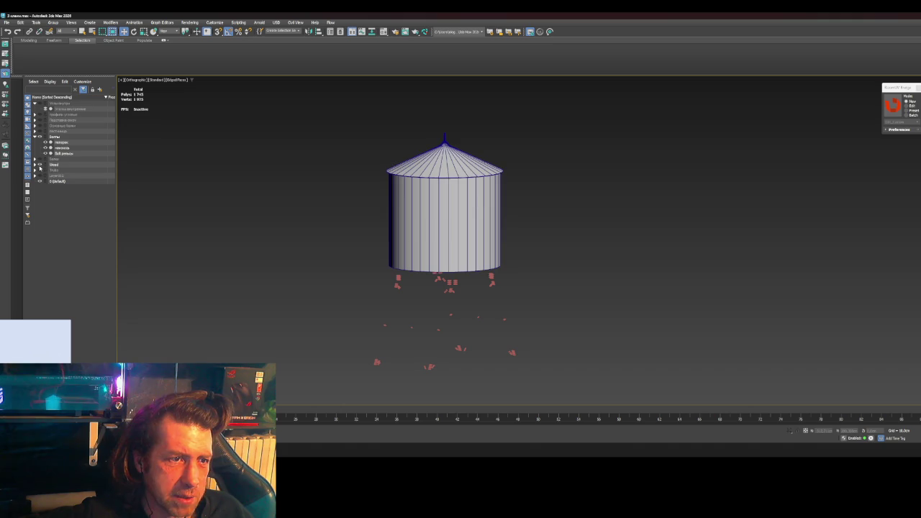
left_click(40, 165)
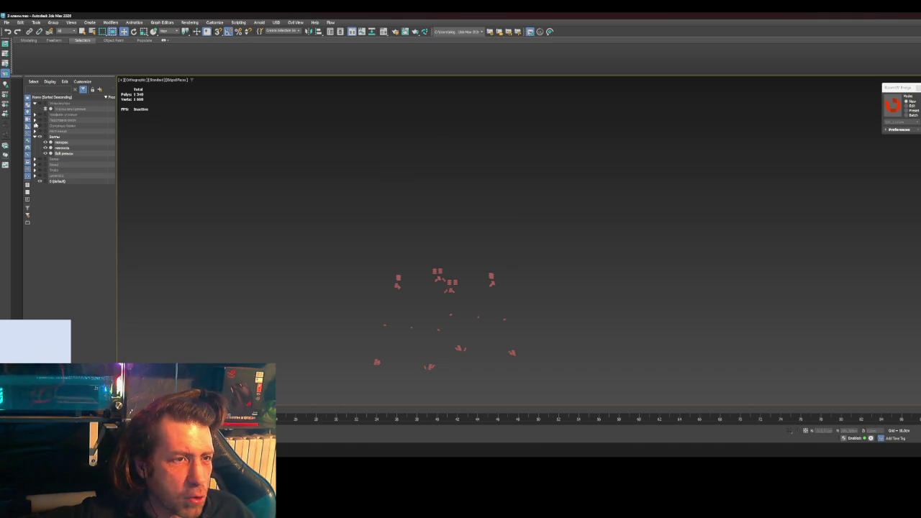
Step: Unhide the legs, bracing, beam, ladder, platform and central pipe layers, keeping the tank hidden
left_click(40, 109)
left_click(39, 114)
left_click(40, 119)
left_click(40, 126)
left_click(40, 131)
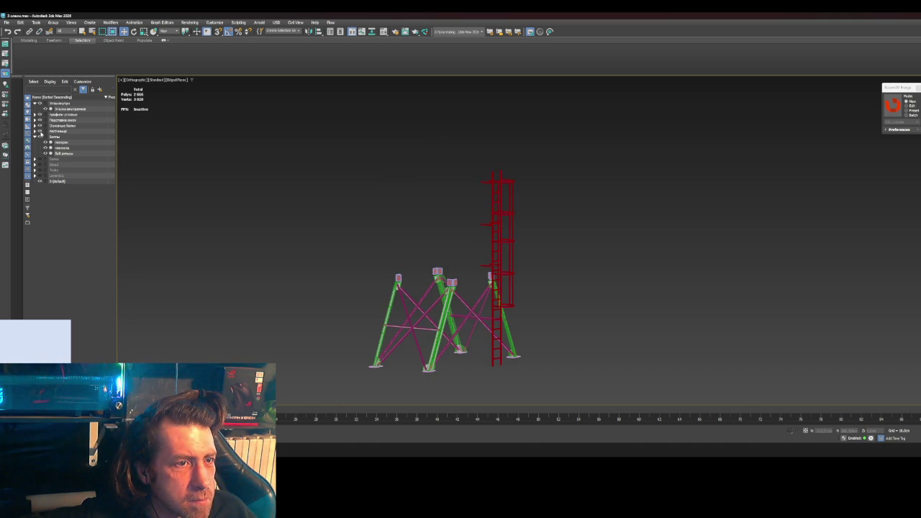
left_click(39, 158)
left_click(40, 164)
left_click(40, 170)
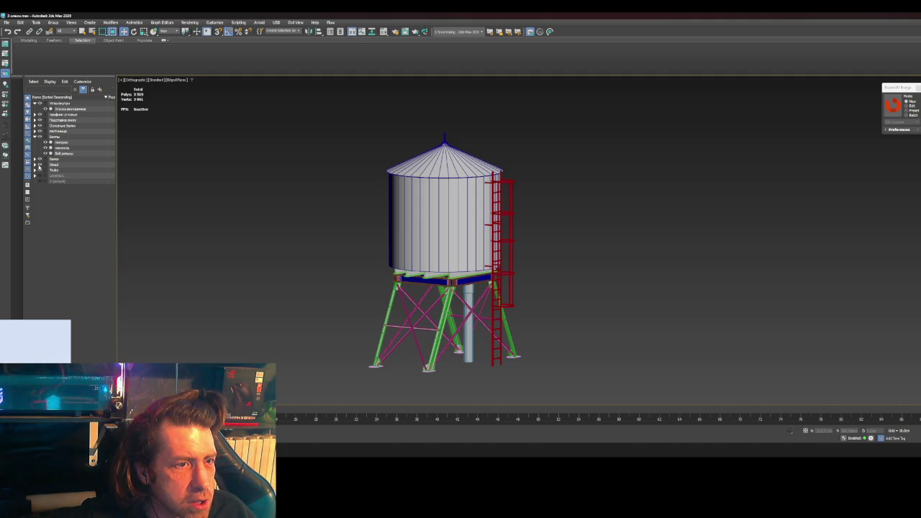
left_click(40, 164)
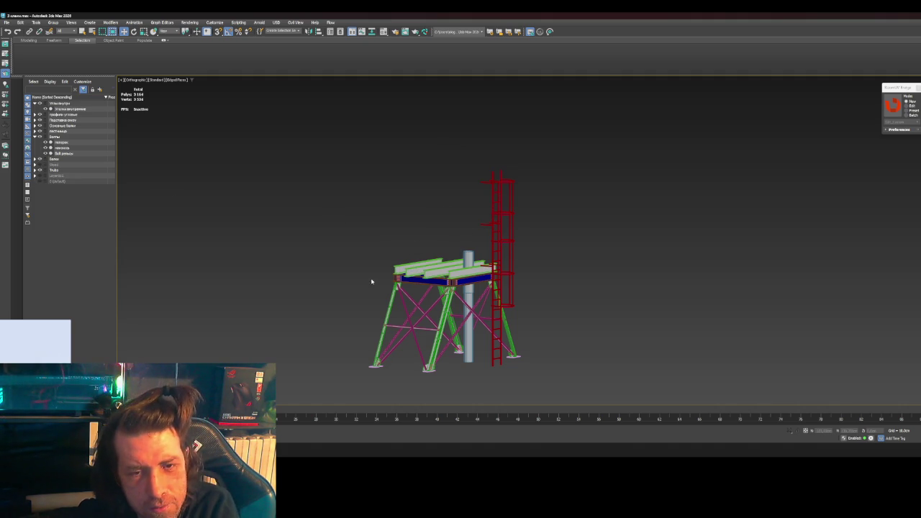
scroll(360, 278, "up", 3)
scroll(383, 265, "down", 3)
scroll(355, 276, "down", 1)
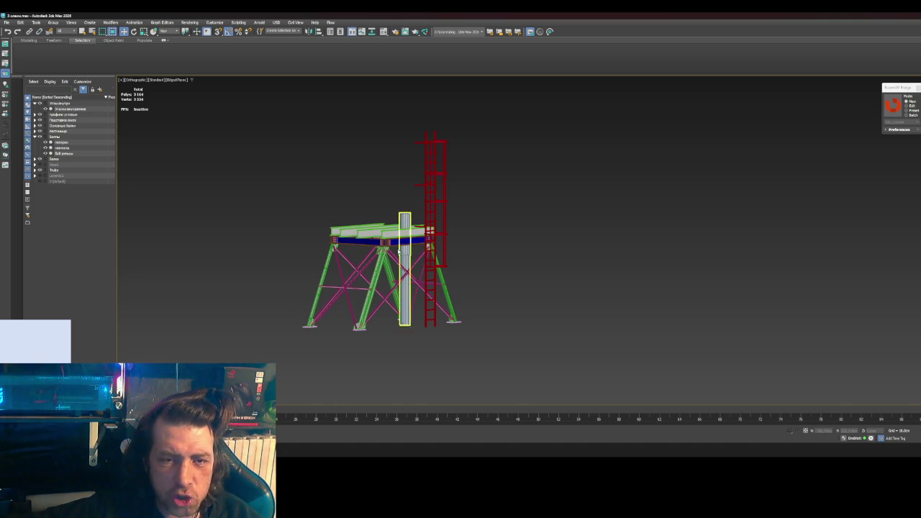
Step: Select the platform deck beams and blue deck, then clear the selection
scroll(448, 246, "up", 3)
left_click(382, 218)
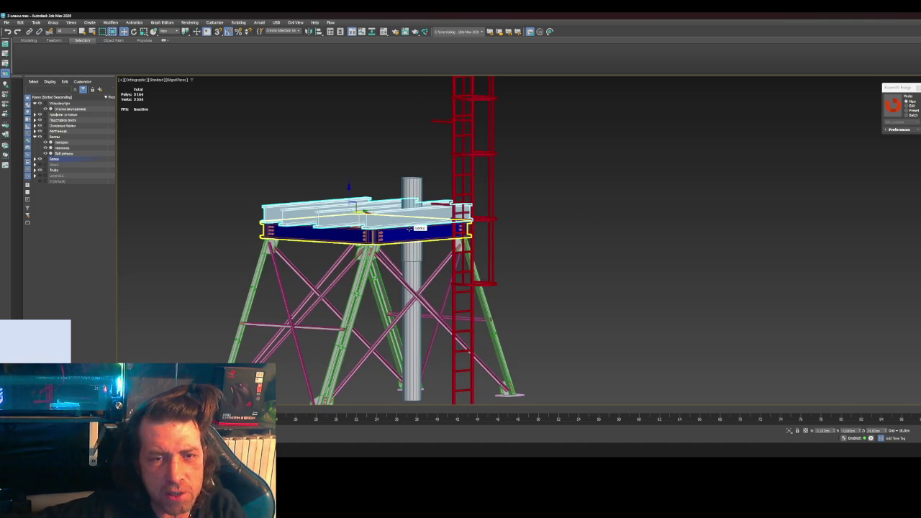
left_click(410, 229, "ctrl")
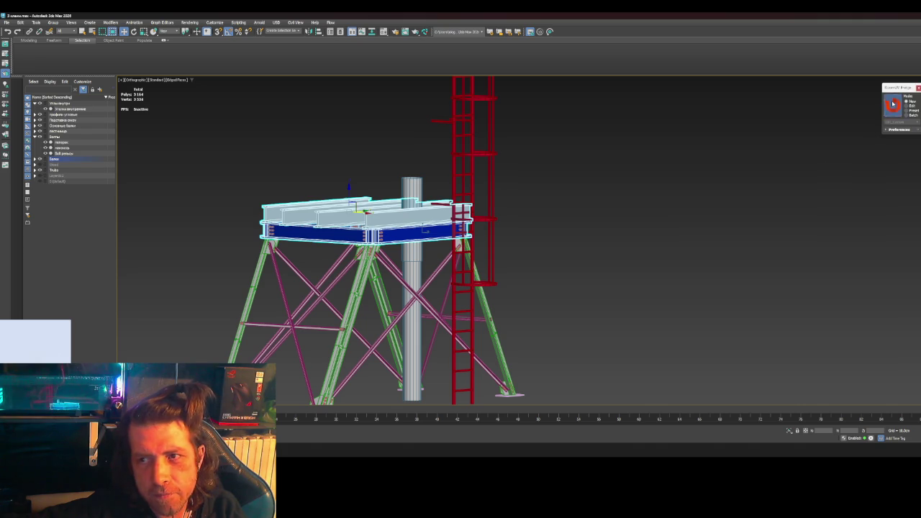
left_click(579, 241)
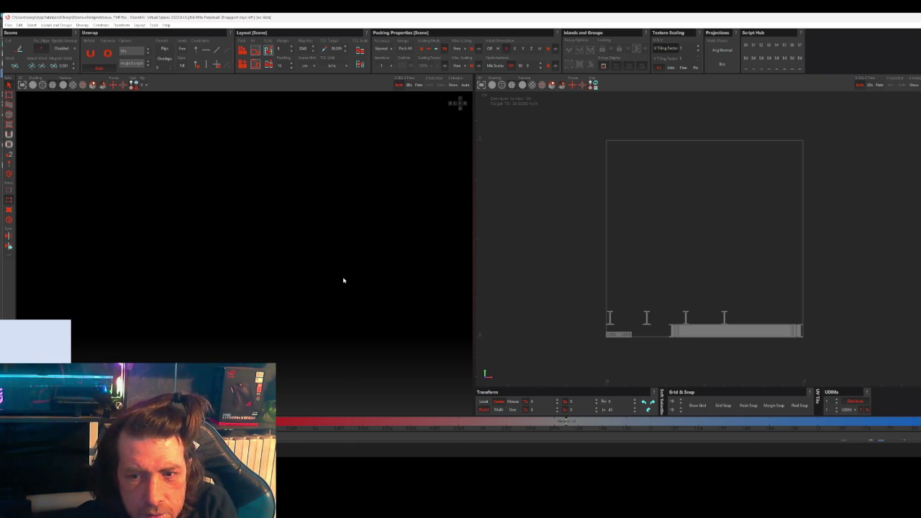
Step: Cut seams along one cross I-beam's top flange and web edges, then pick the next beam's edges
mouse_move(333, 304)
left_mouse_down("alt")
mouse_move(291, 314)
mouse_move(317, 316)
left_mouse_up("alt")
scroll(312, 307, "up", 2)
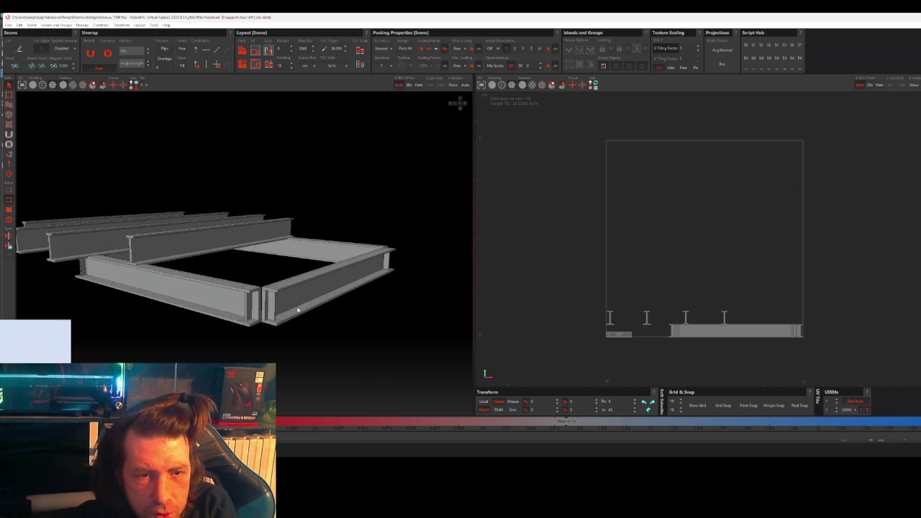
scroll(332, 304, "up", 2)
scroll(353, 299, "up", 2)
scroll(387, 296, "up", 2)
mouse_move(388, 296)
left_mouse_down("alt")
mouse_move(220, 266)
mouse_move(248, 249)
left_mouse_up("alt")
mouse_move(329, 270)
left_mouse_down("alt")
mouse_move(295, 269)
mouse_move(355, 262)
left_mouse_up("alt")
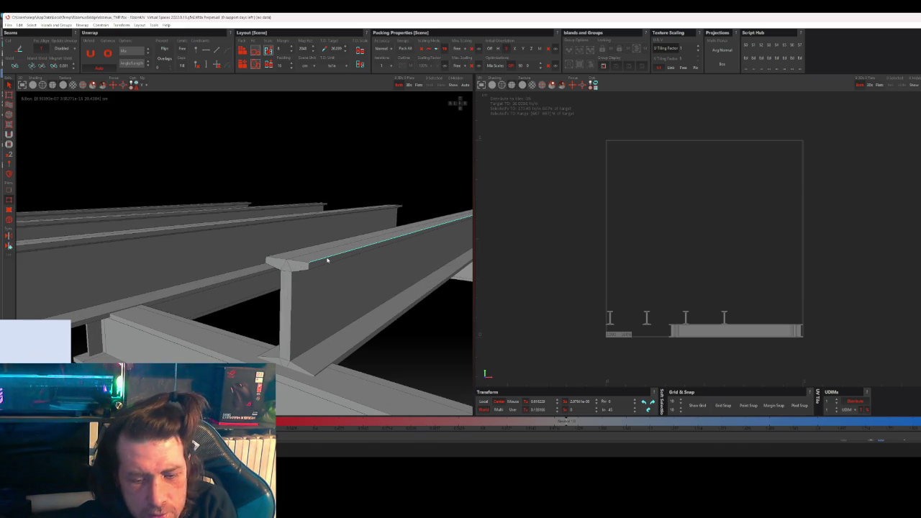
left_click(310, 267)
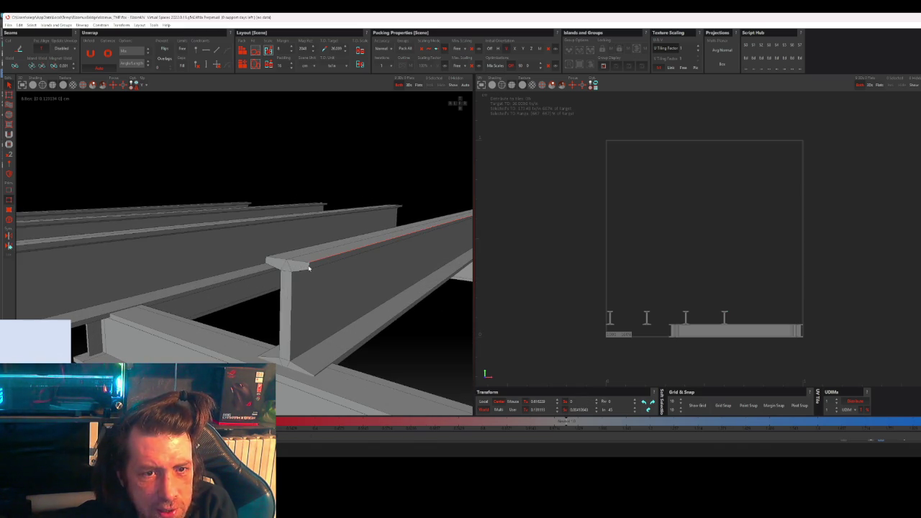
left_click(292, 288)
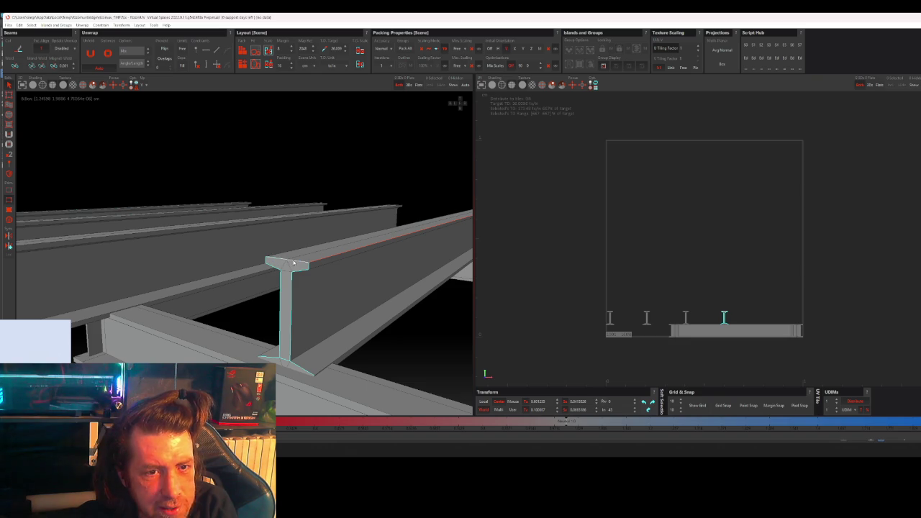
key("ctrl+shift+a")
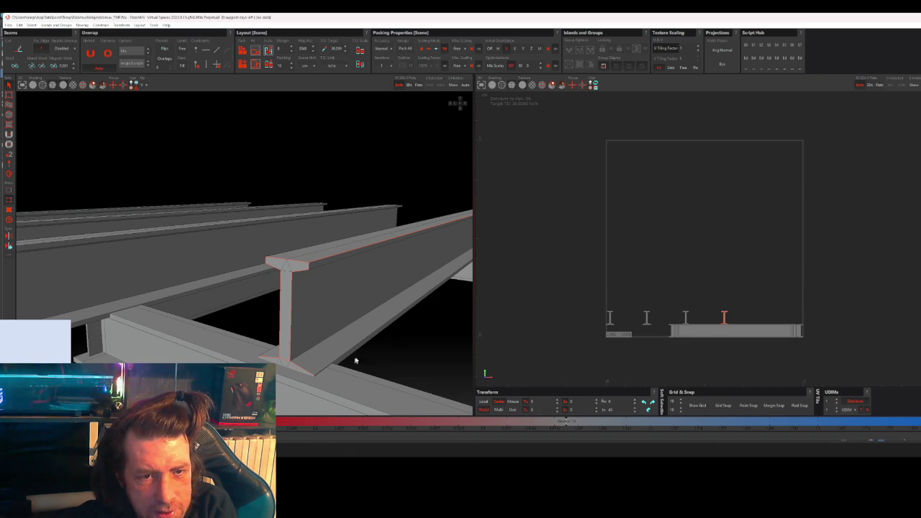
mouse_move(361, 353)
middle_mouse_down()
mouse_move(200, 321)
mouse_move(202, 288)
mouse_move(249, 305)
mouse_move(225, 268)
middle_mouse_up()
left_click(215, 253)
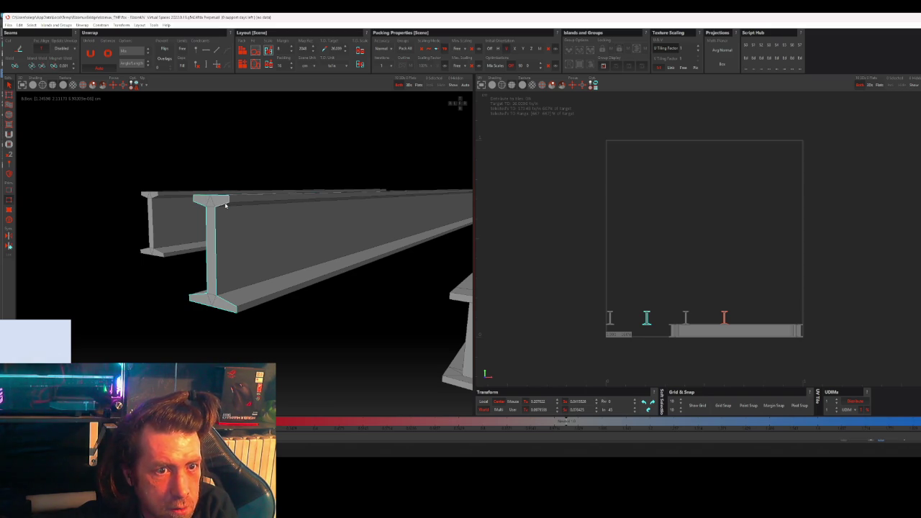
Step: Cut seams on the next I-beam, then seam another beam's top flange and web edges
left_click(228, 220)
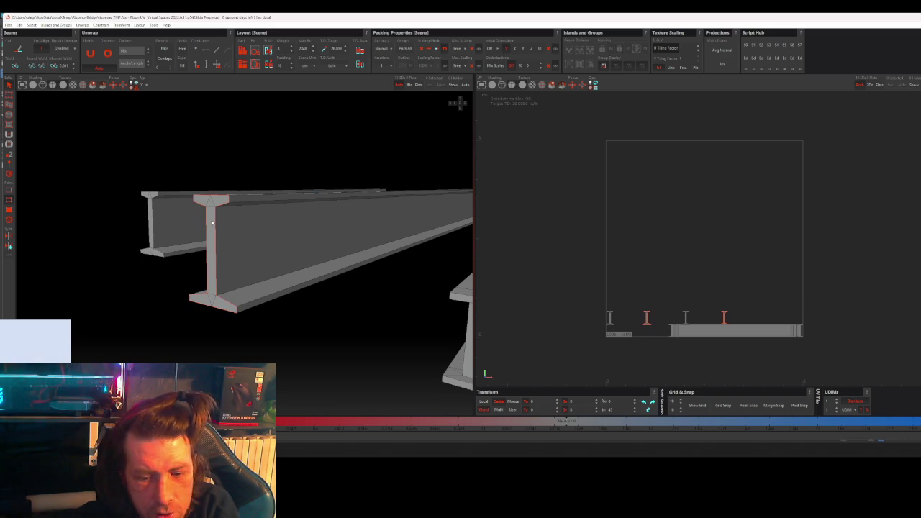
mouse_move(231, 229)
left_mouse_down("alt")
mouse_move(288, 249)
mouse_move(123, 267)
left_mouse_up("alt")
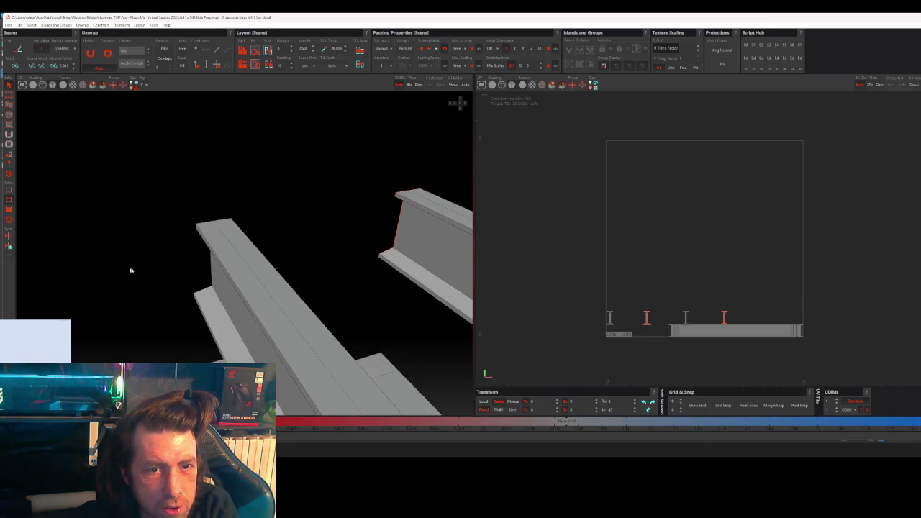
scroll(245, 225, "up", 5)
key("f")
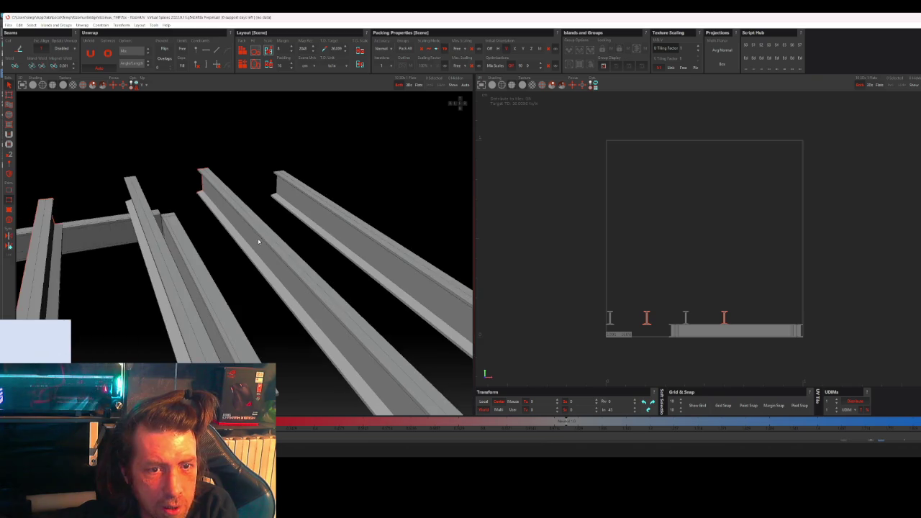
scroll(255, 239, "up", 2)
scroll(252, 267, "up", 2)
scroll(281, 257, "up", 2)
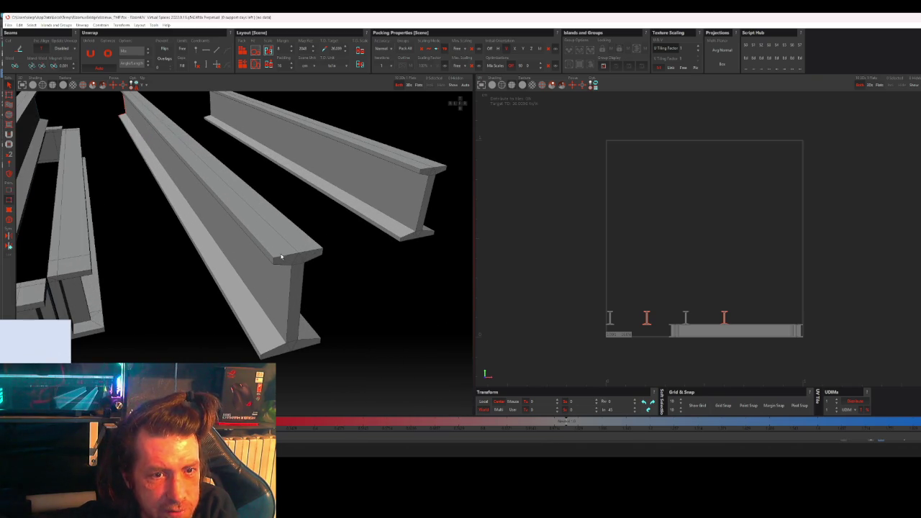
left_click(305, 254)
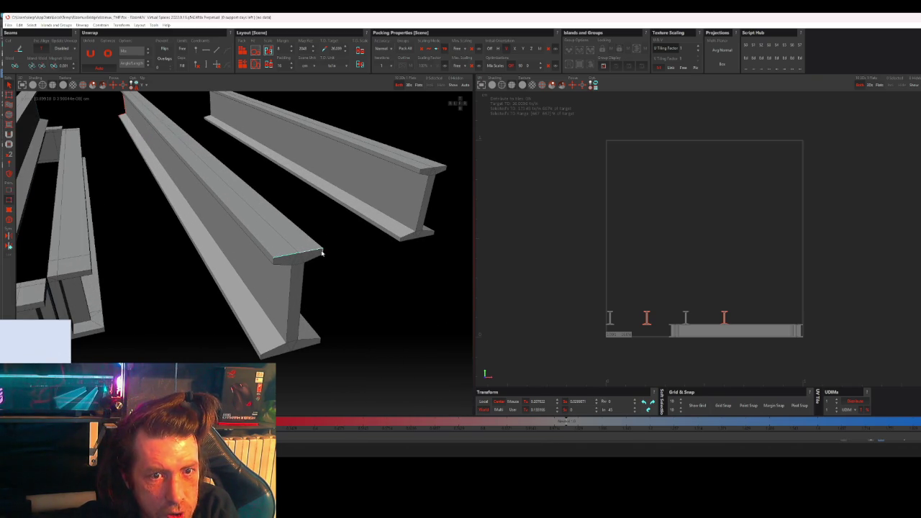
left_click(302, 287, "shift")
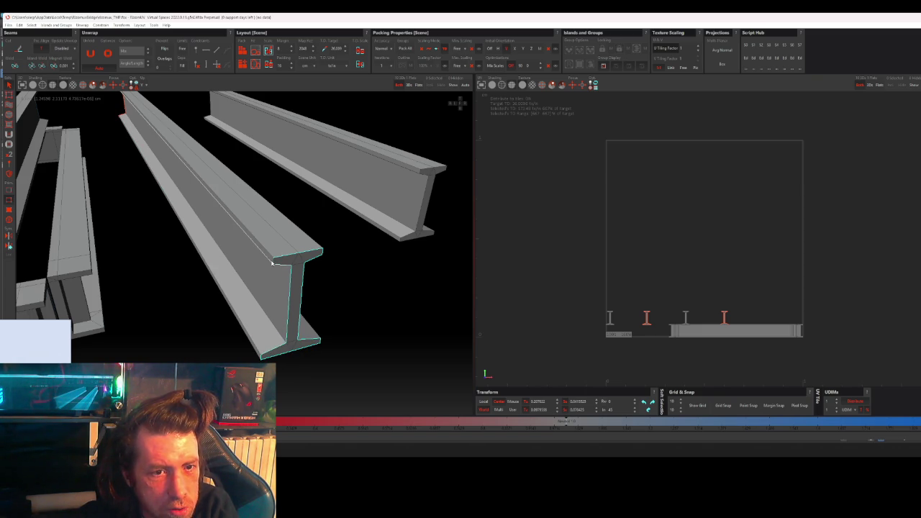
left_click(301, 264)
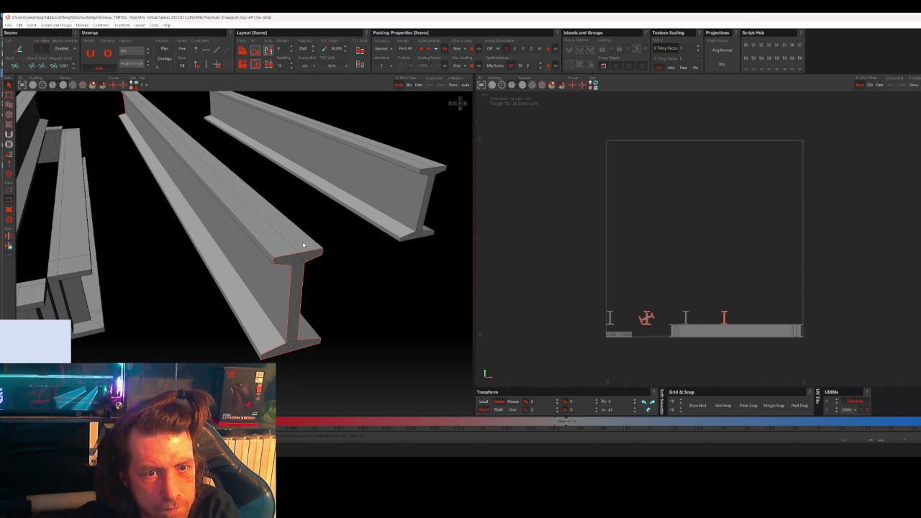
Step: Clear the selection, unfold all beams with U, and pack the islands into the UV tile
middle_click_drag(345, 277, 306, 281)
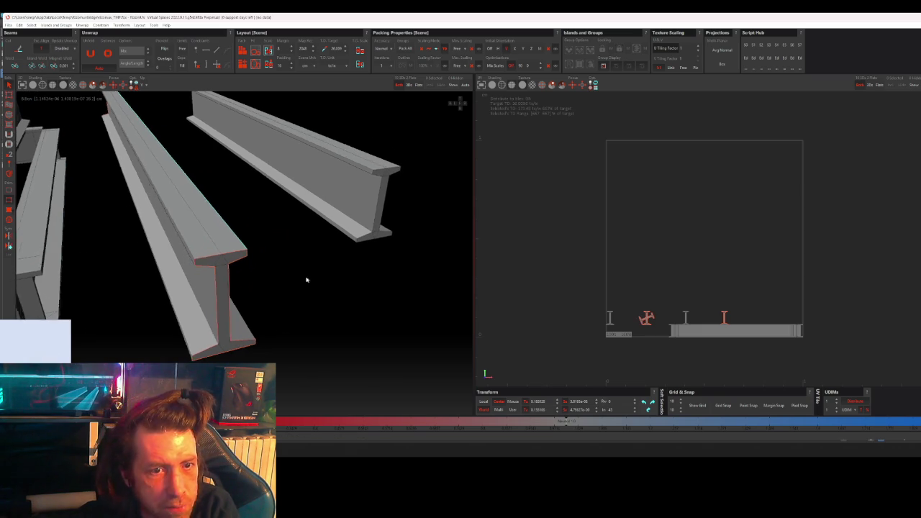
left_click(293, 273)
key("u")
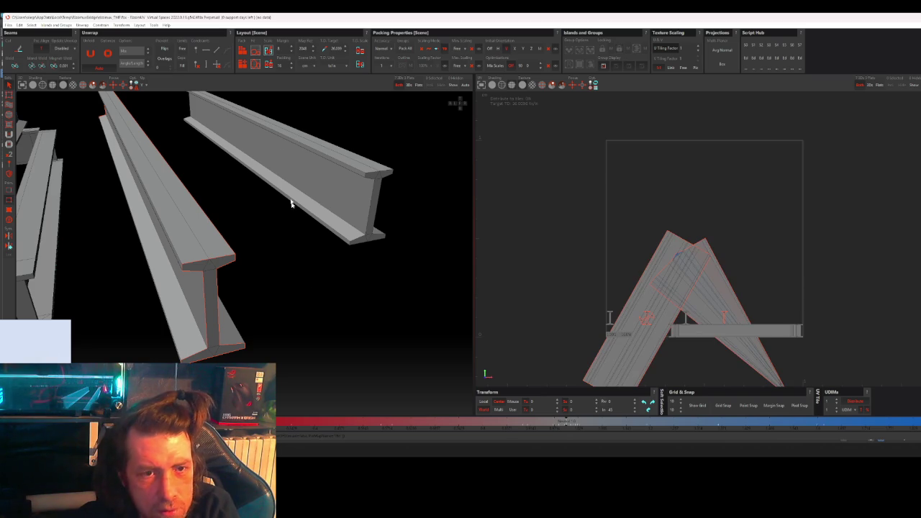
left_click(247, 54)
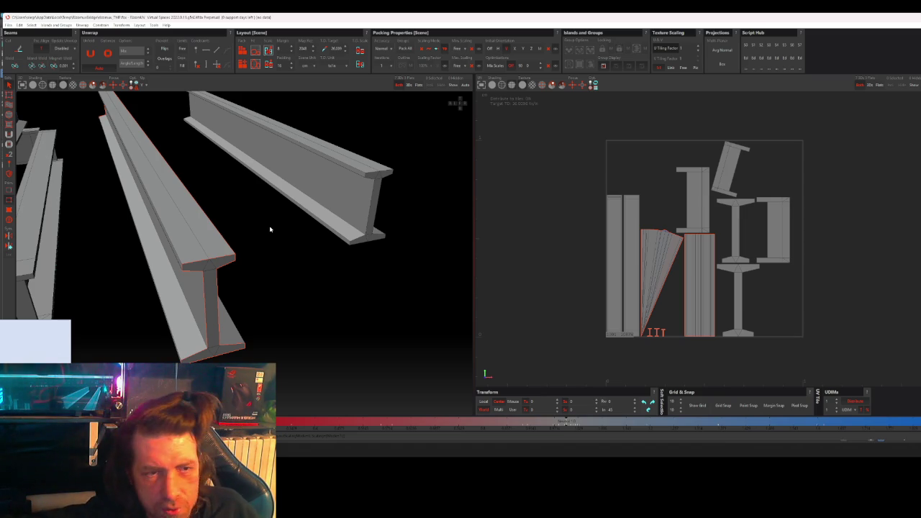
left_click(213, 274)
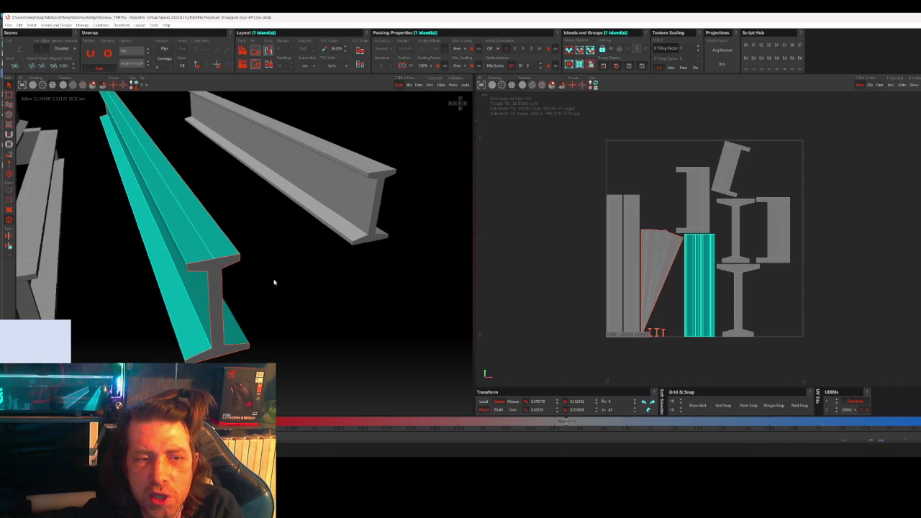
scroll(318, 274, "up", 3)
scroll(715, 289, "up", 3)
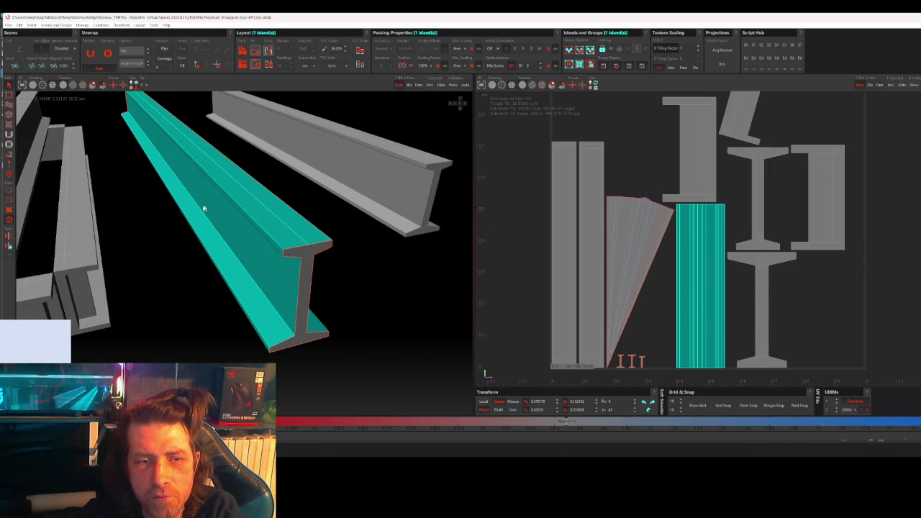
scroll(276, 246, "up", 2)
scroll(276, 244, "up", 2)
scroll(293, 258, "up", 1)
scroll(294, 259, "up", 1)
scroll(294, 258, "down", 2)
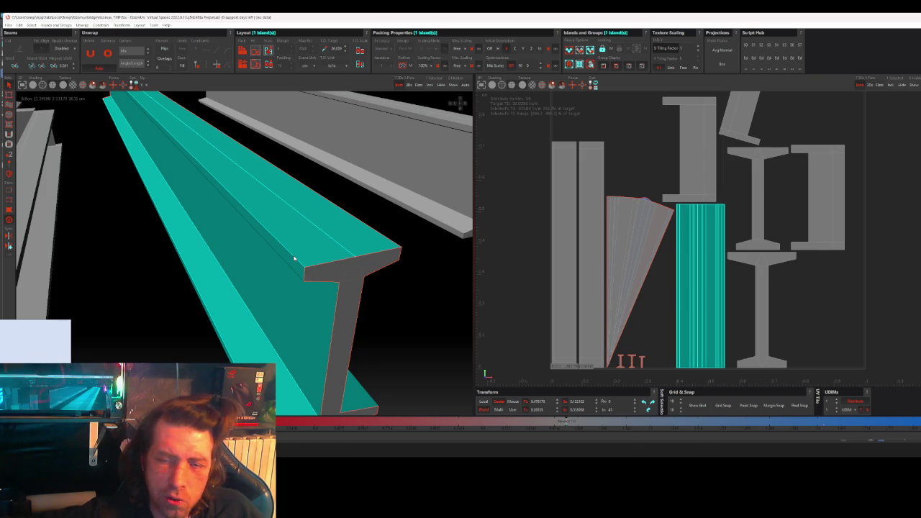
scroll(294, 258, "down", 2)
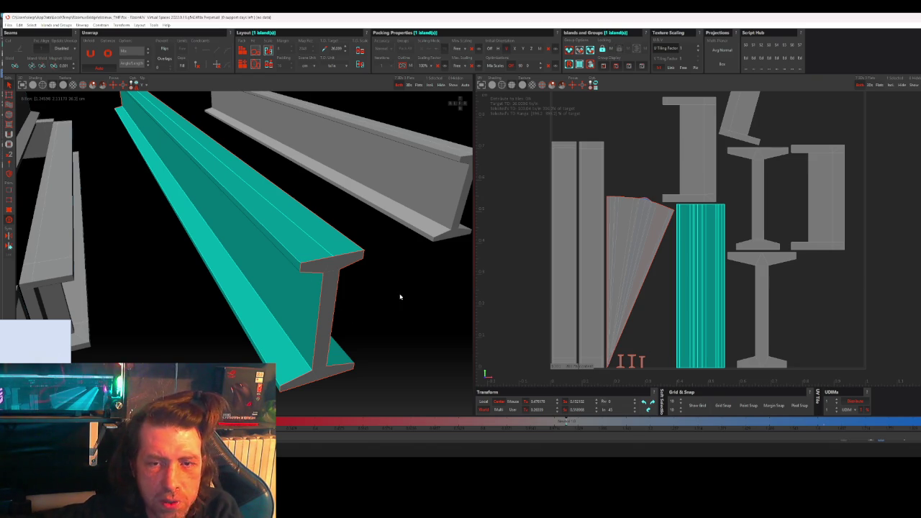
scroll(653, 322, "down", 1)
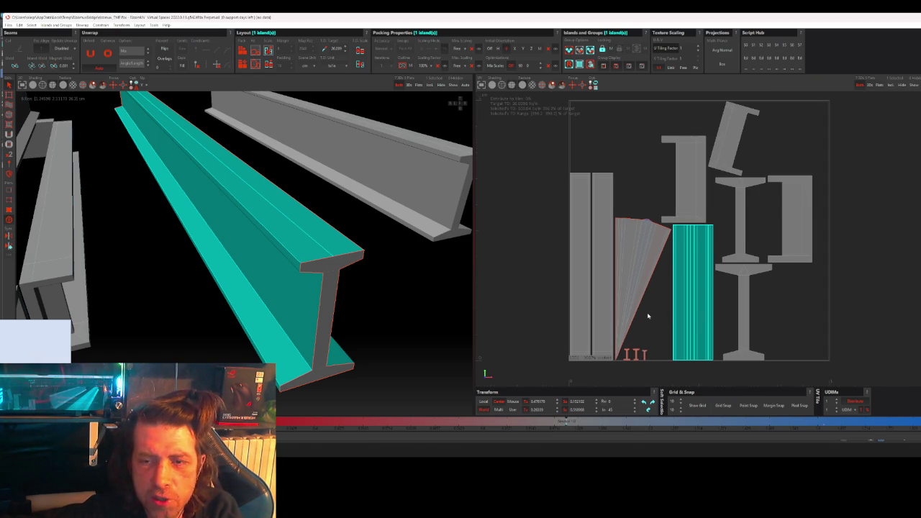
scroll(649, 316, "up", 1)
scroll(647, 268, "up", 1)
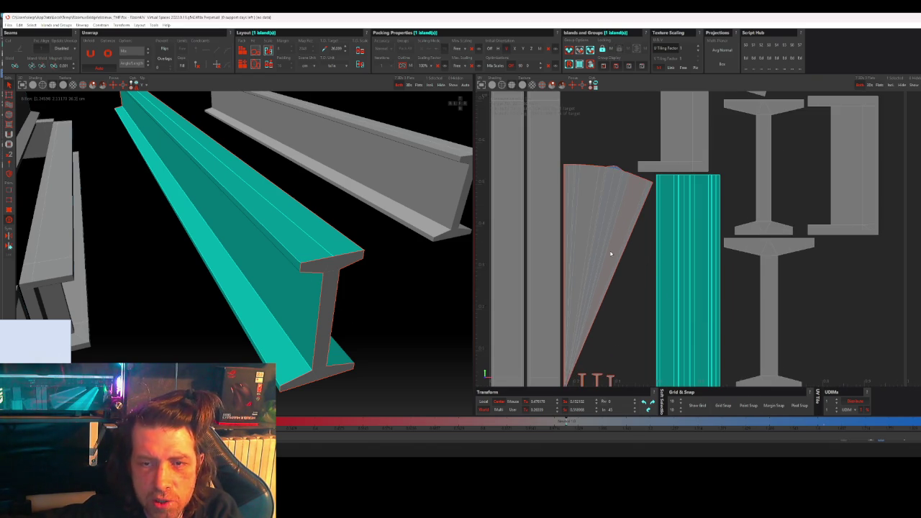
Step: Select the fan-shaped island, frame the whole 0-1 UV tile and start a screen capture
left_click(611, 253)
middle_click_drag(460, 277, 399, 293)
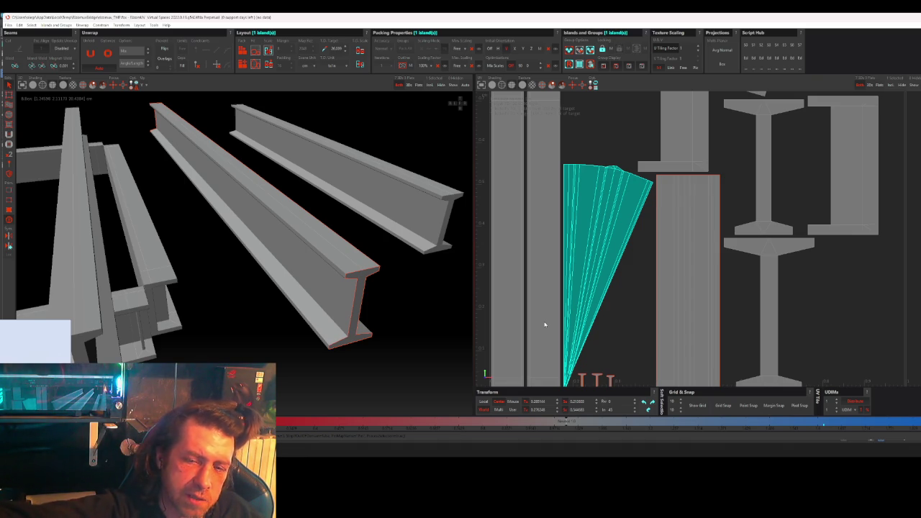
key("f")
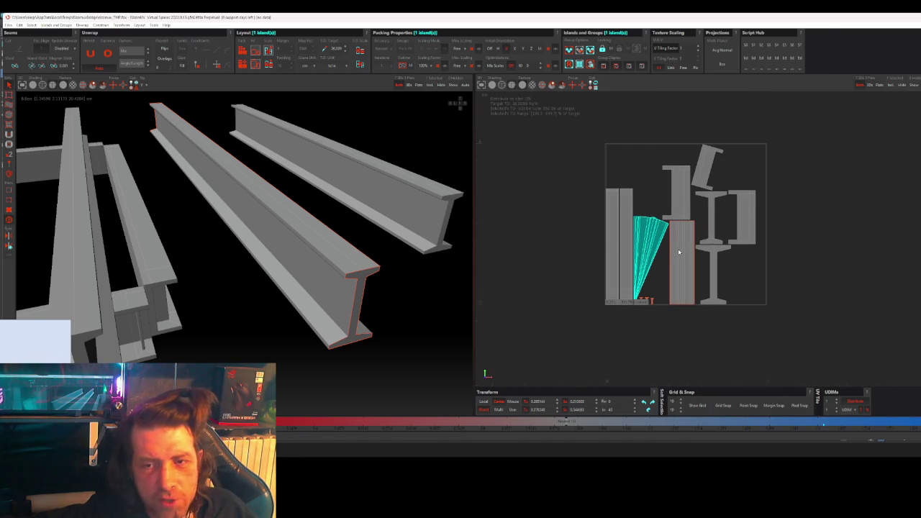
key("Print")
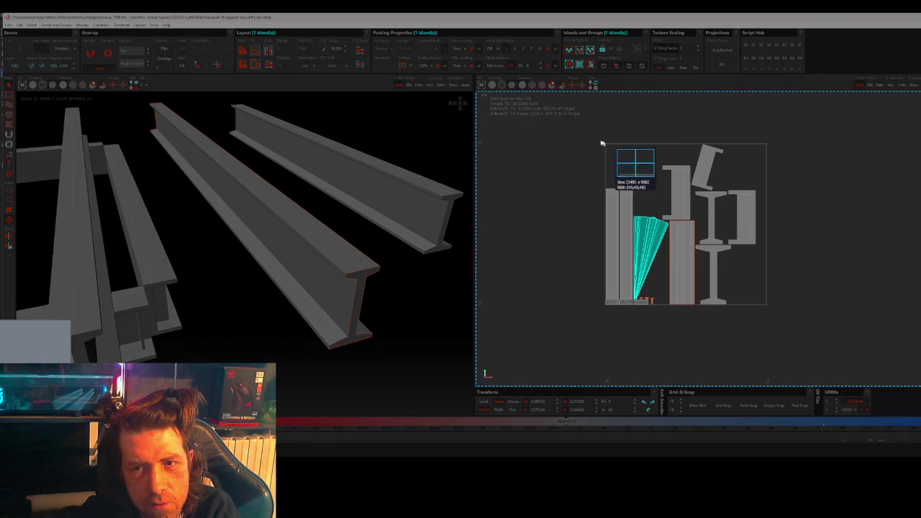
left_click_drag(590, 139, 788, 326)
left_click(656, 334)
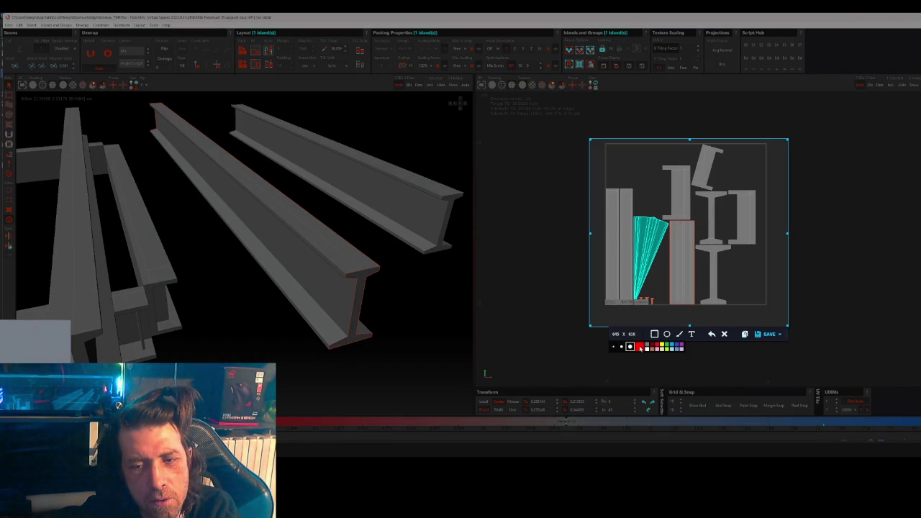
left_click_drag(618, 172, 707, 196)
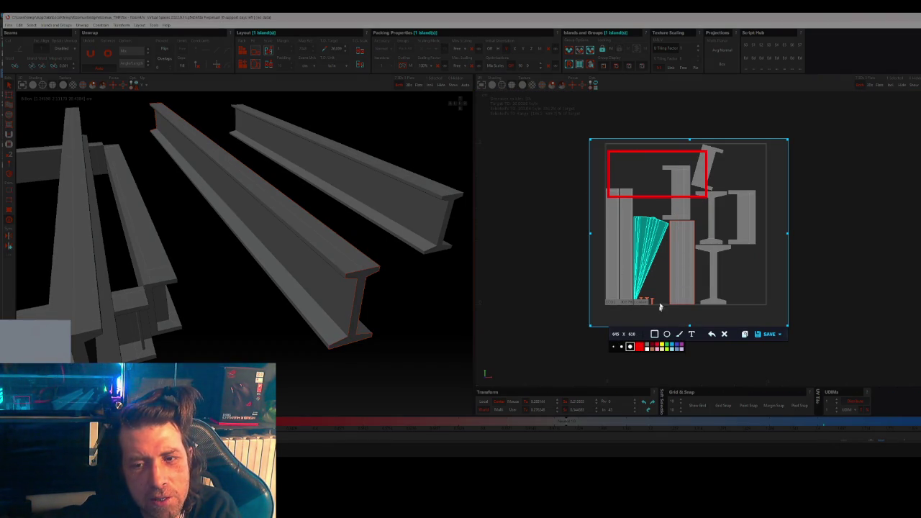
left_click_drag(616, 238, 651, 277)
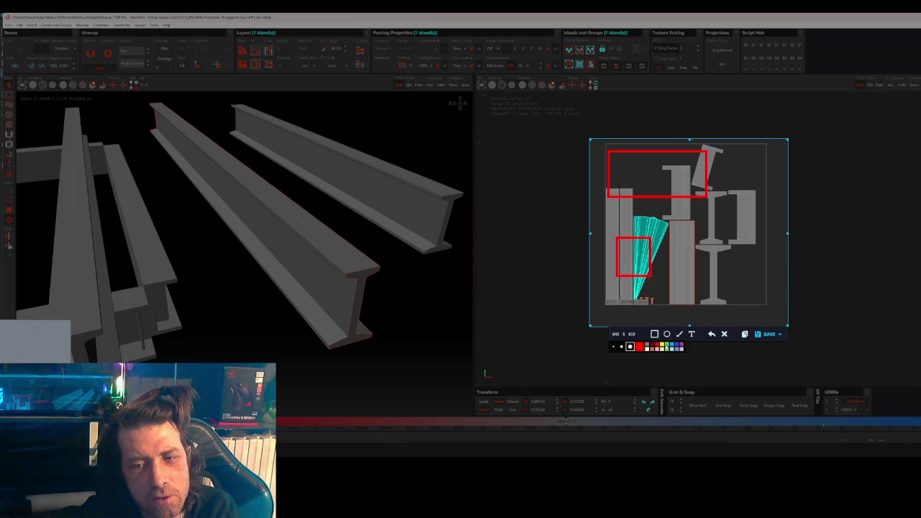
left_click_drag(694, 246, 765, 298)
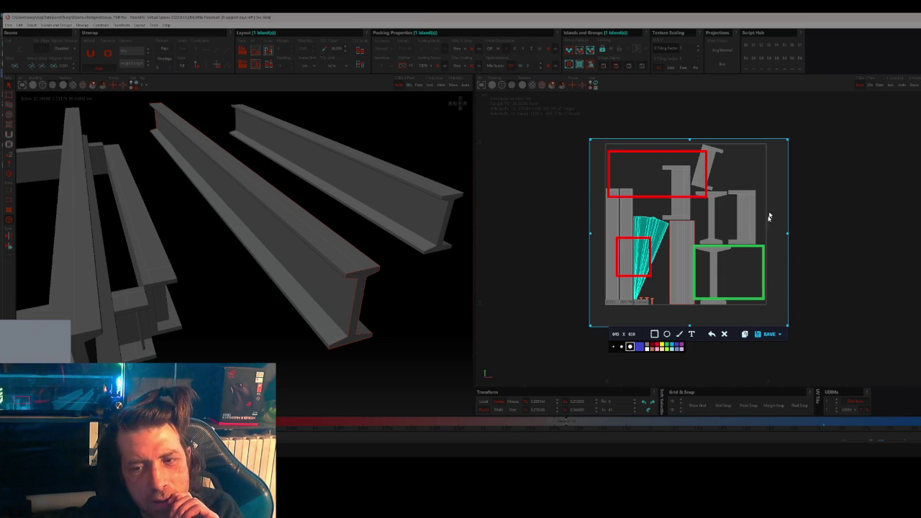
left_click_drag(719, 141, 788, 238)
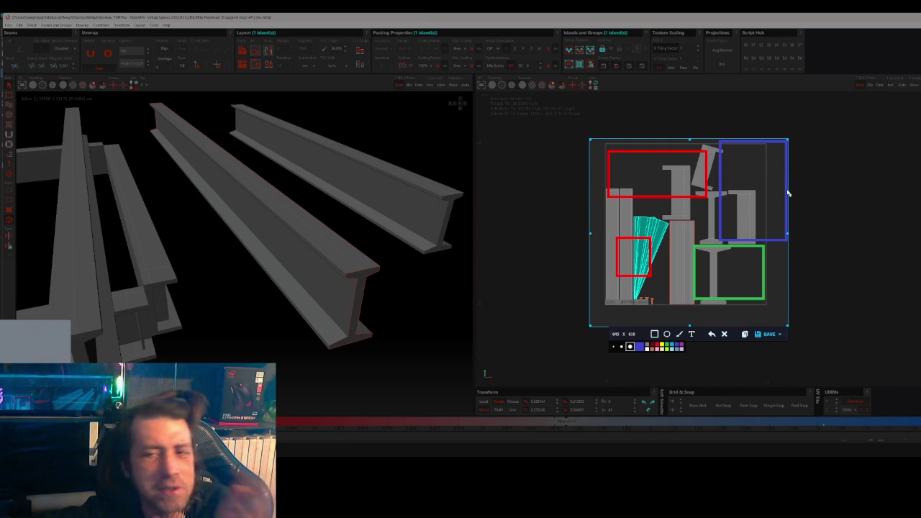
key("ctrl+c")
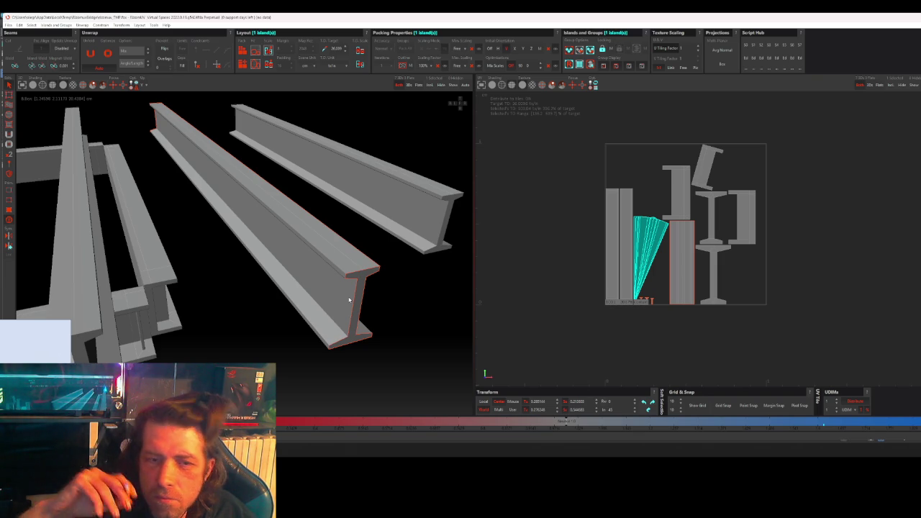
Step: Hide the far-right beam, the next beam, the left column and the lower plate
left_click(424, 225)
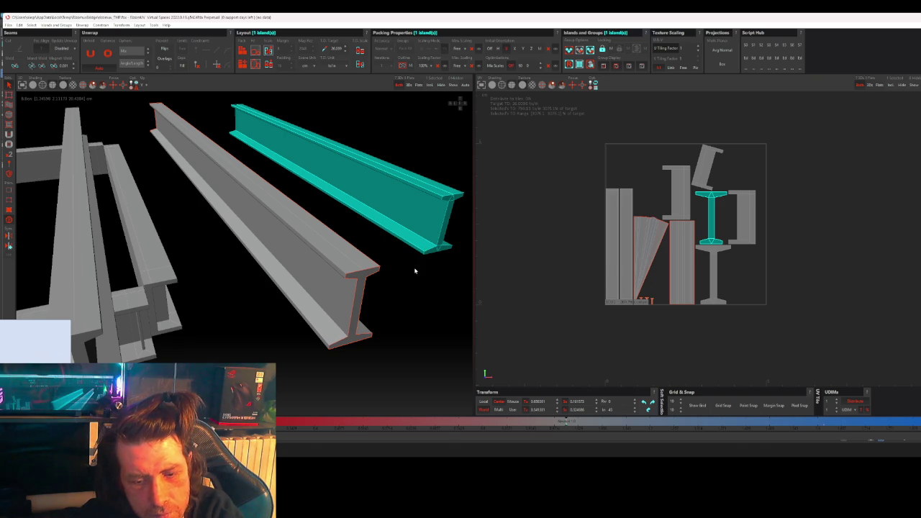
key("h")
left_click(108, 288)
key("h")
left_click(95, 292)
key("h")
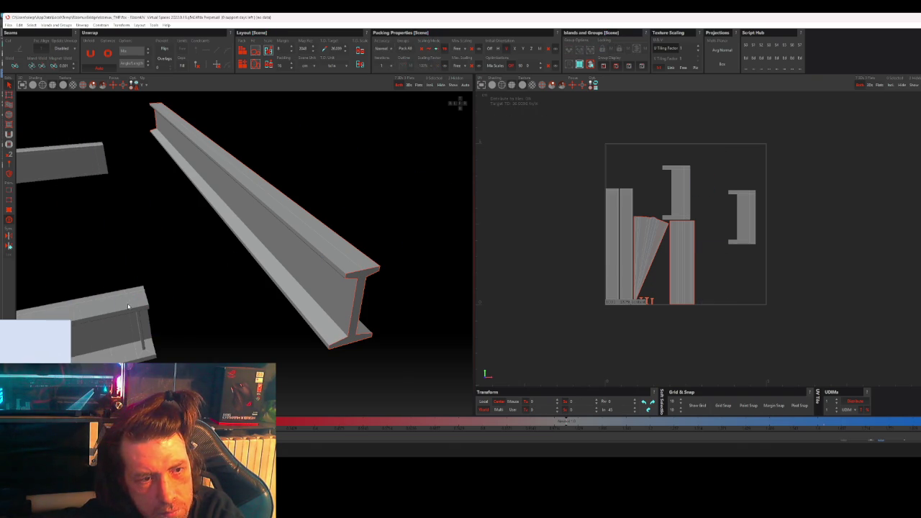
left_click(79, 306)
key("h")
key("h")
key("f")
Step: Hide the left I-beam and the small leftover beam, leaving only the long I-beam
scroll(156, 270, "down", 3)
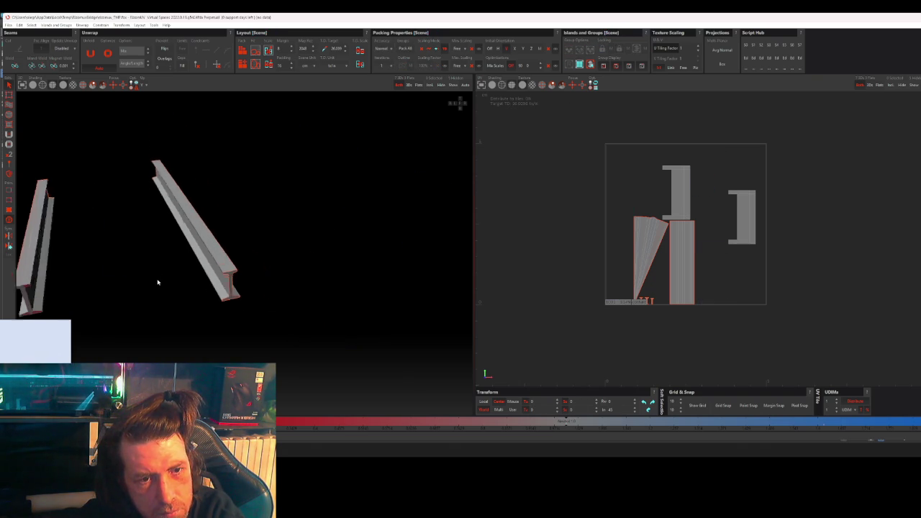
left_click_drag(156, 281, 281, 295, "alt")
left_click(241, 289)
key("h")
left_click_drag(170, 161, 284, 351)
key("h")
Step: Zoom in and select an edge on the long I-beam's lower flange
scroll(401, 273, "up", 2)
scroll(401, 274, "up", 2)
scroll(401, 274, "up", 3)
scroll(398, 284, "up", 2)
scroll(394, 307, "up", 2)
left_click(395, 293)
scroll(395, 294, "down", 2)
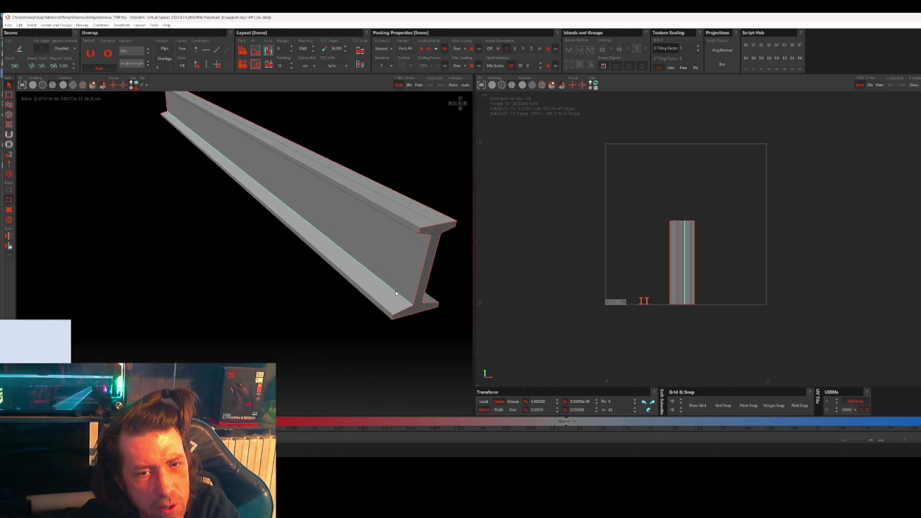
Step: Select the I-beam's top and lower lengthwise flange edges on the near side
scroll(382, 285, "down", 1)
scroll(340, 231, "up", 2)
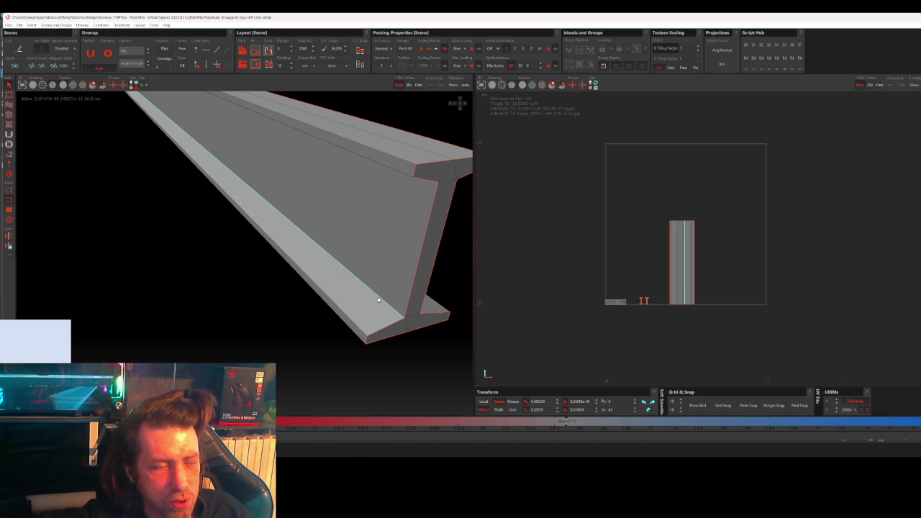
scroll(378, 299, "down", 1)
scroll(378, 300, "down", 2)
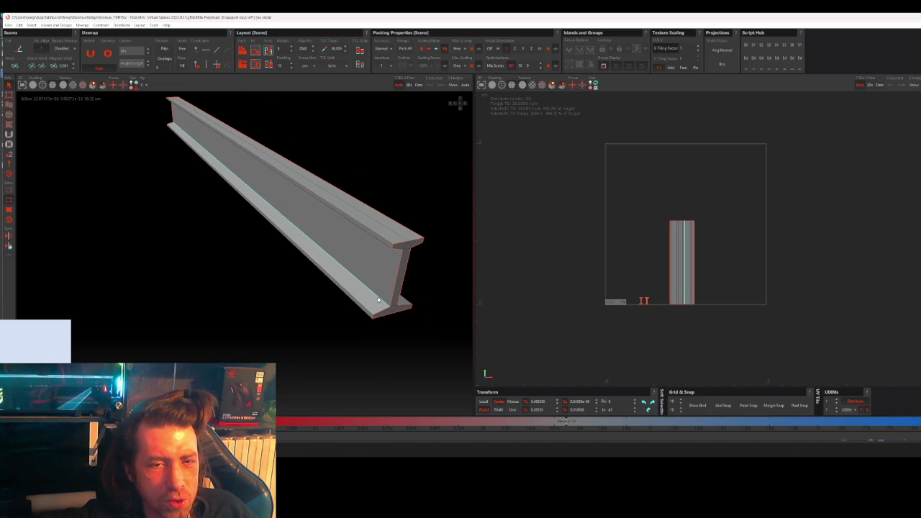
left_click(382, 238)
left_click(376, 299)
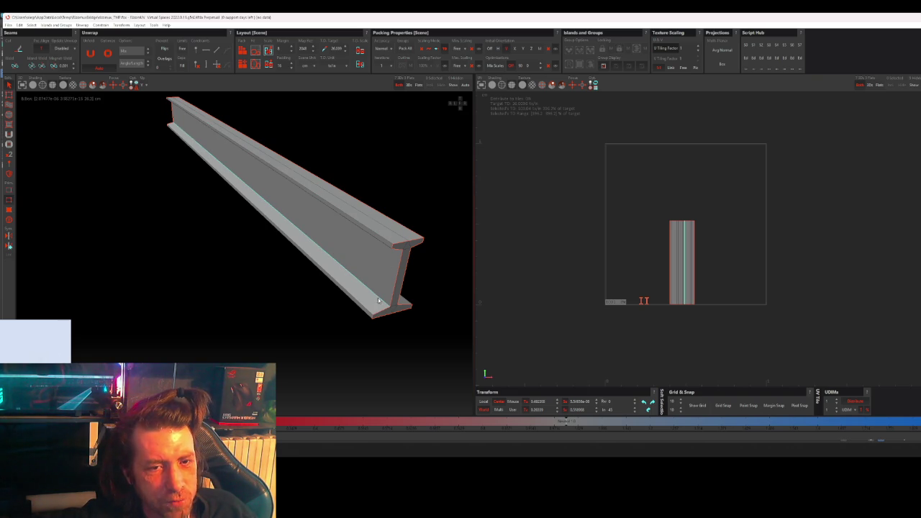
scroll(375, 302, "up", 2)
scroll(370, 296, "up", 1)
scroll(385, 298, "down", 1)
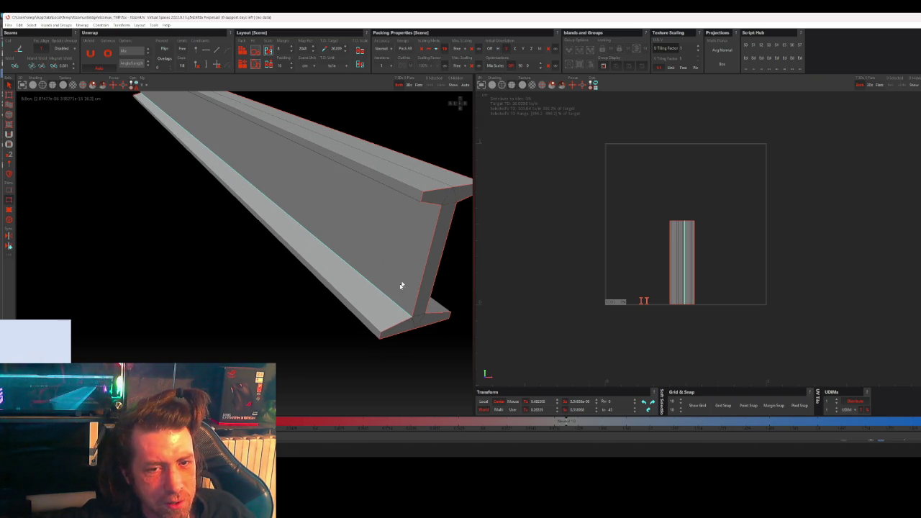
left_click(413, 190, "shift")
left_click(412, 199, "shift")
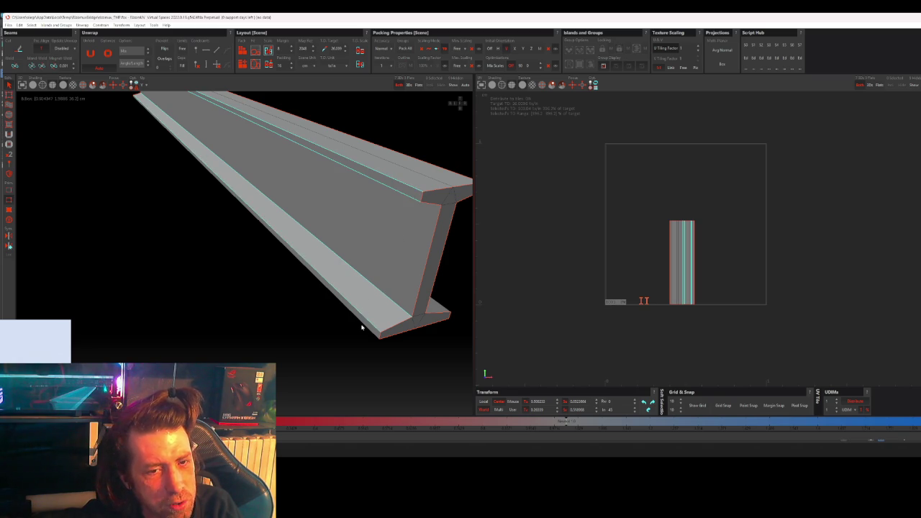
Step: From the beam's other end, add a top flange edge and three lower flange edges
mouse_move(362, 315)
left_mouse_down("alt")
mouse_move(386, 323)
mouse_move(317, 305)
mouse_move(260, 220)
left_mouse_up("alt")
left_click(263, 216, "shift")
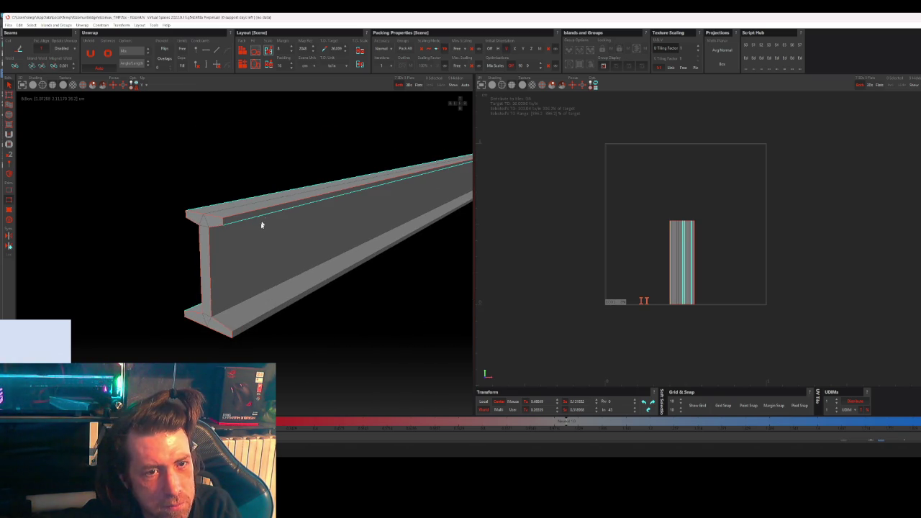
left_click(238, 306, "shift")
left_click(258, 321, "shift")
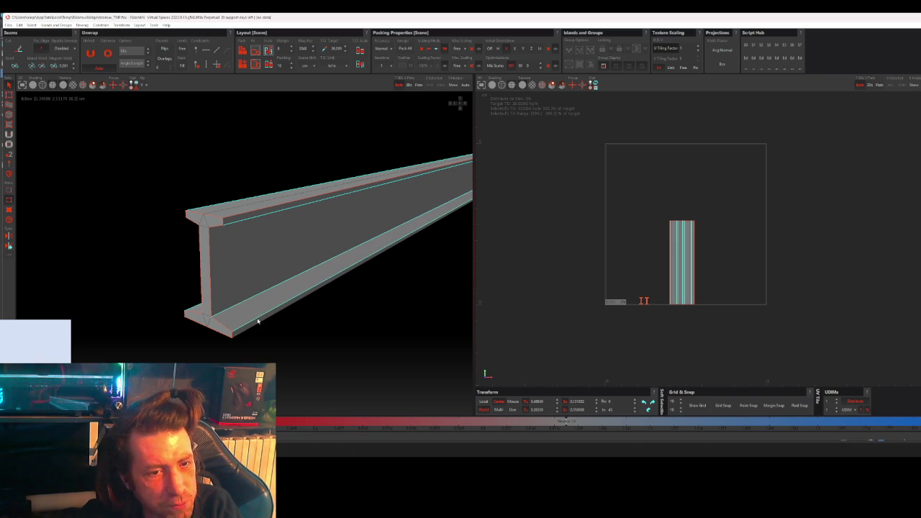
left_click(260, 324, "shift")
mouse_move(282, 346)
left_mouse_down("alt")
mouse_move(353, 314)
mouse_move(372, 320)
mouse_move(382, 363)
mouse_move(383, 224)
left_mouse_up("alt")
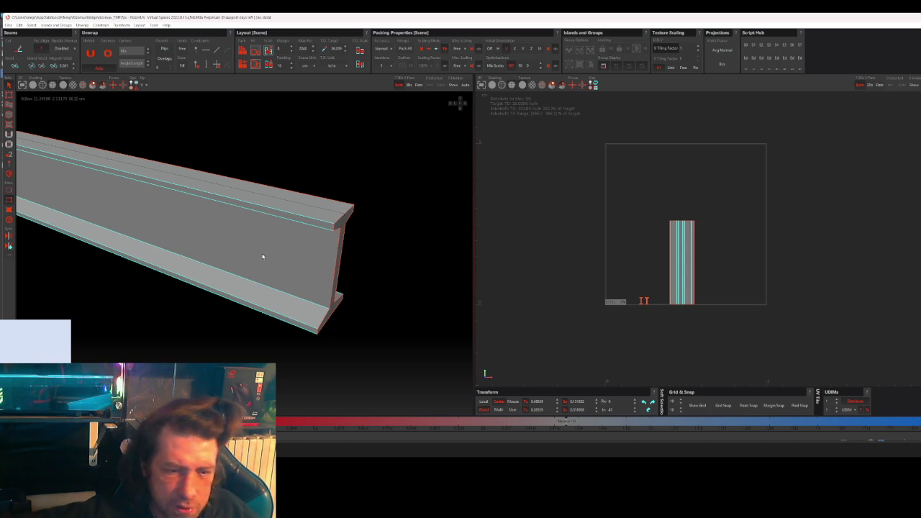
Step: Minimize 3ds Max and Streamlabs Desktop, launch Marmoset Toolbag, and dismiss its update notice
key("alt+Tab")
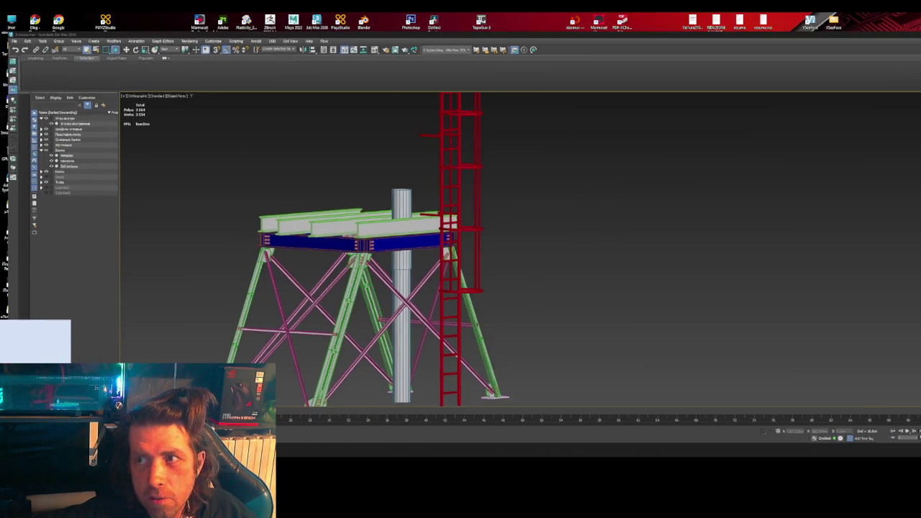
left_click(864, 21)
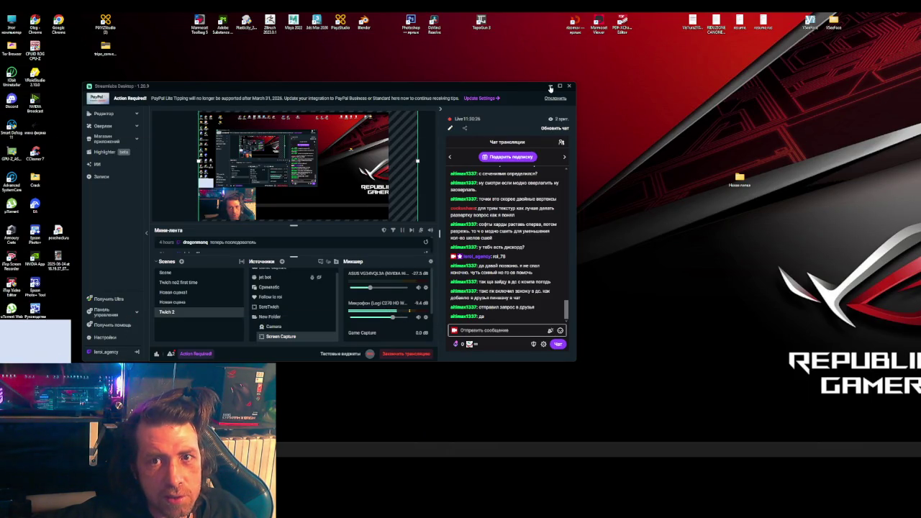
left_click(551, 87)
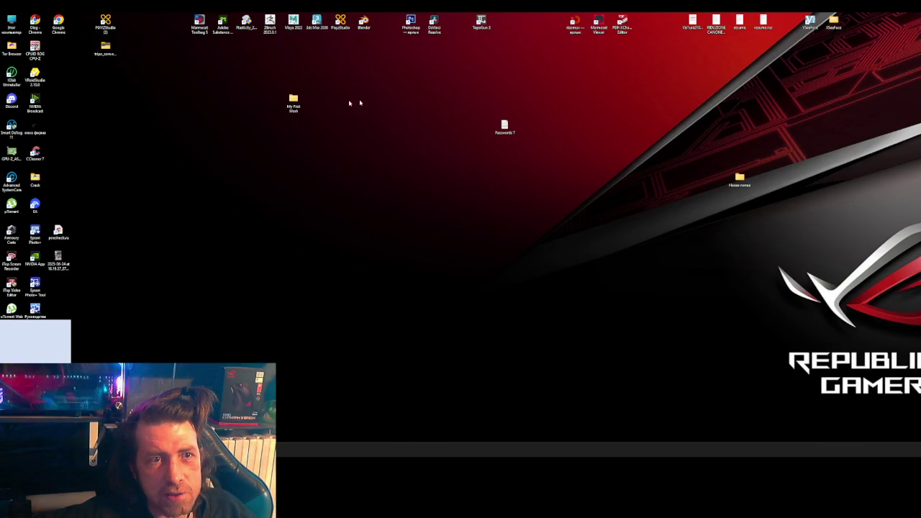
double_click(199, 23)
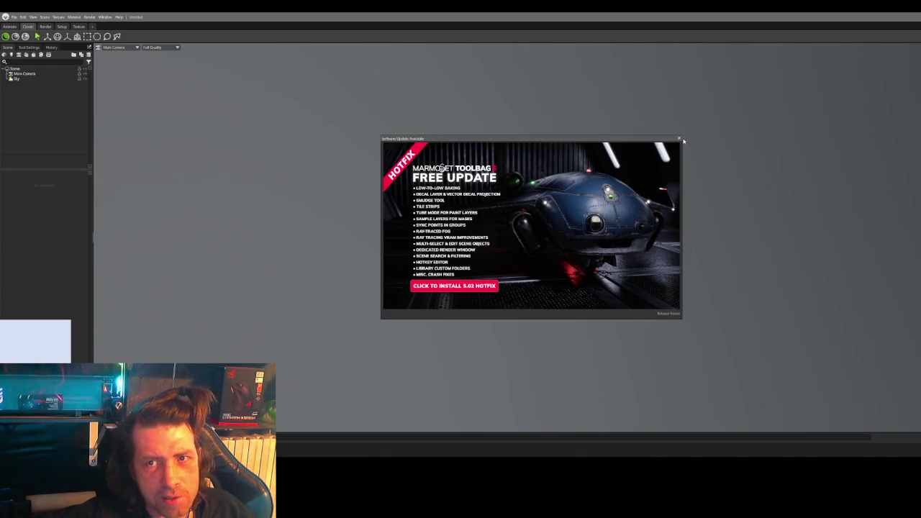
left_click(680, 139)
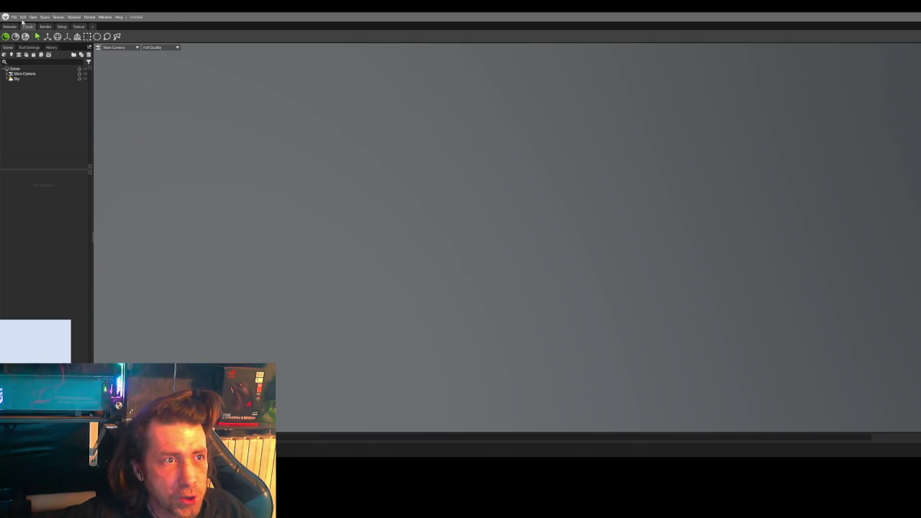
Step: Import the exported steel beams model into the Marmoset Toolbag scene
left_click(14, 16)
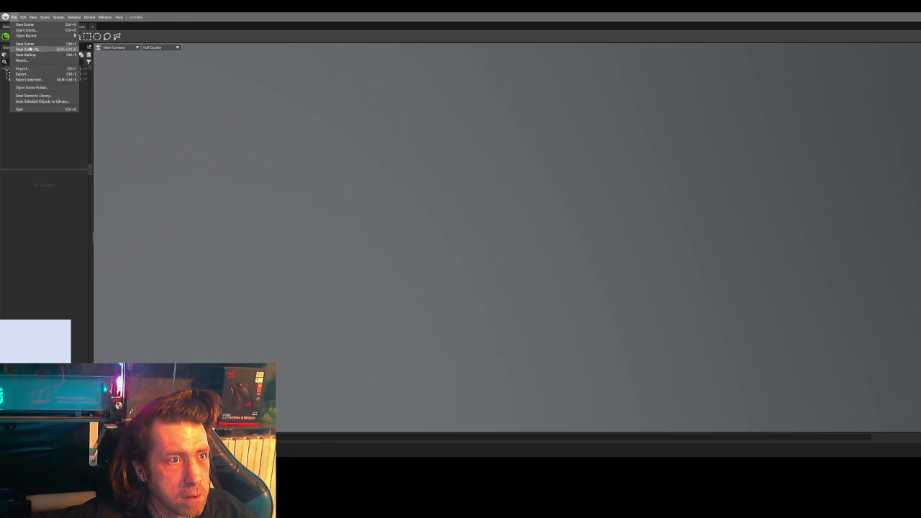
mouse_move(26, 35)
left_click(22, 68)
double_click(88, 63)
scroll(569, 238, "up", 3)
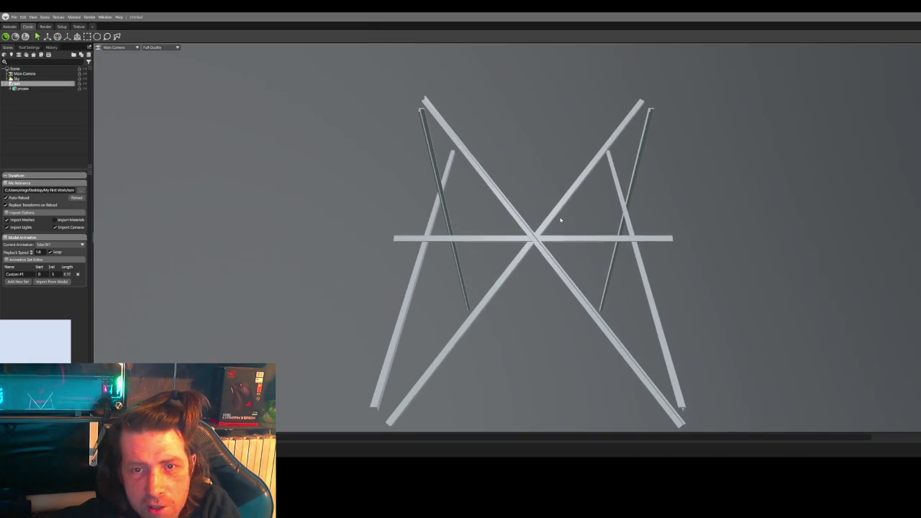
Step: Turn on Wireframe in Viewport Settings and orbit in close around the beams
left_click(911, 48)
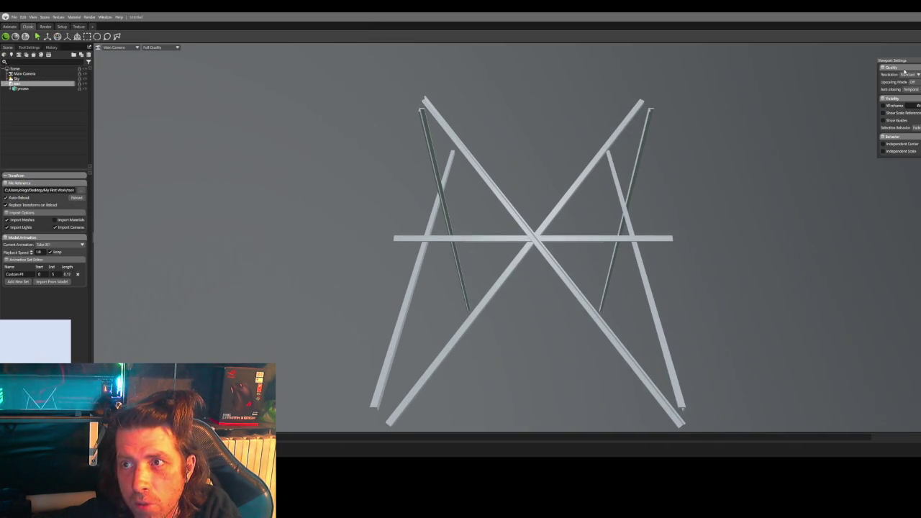
left_click(883, 106)
mouse_move(645, 164)
left_mouse_down()
mouse_move(580, 180)
mouse_move(543, 243)
mouse_move(541, 297)
left_mouse_up()
scroll(544, 241, "up", 3)
scroll(544, 236, "up", 3)
scroll(547, 231, "up", 3)
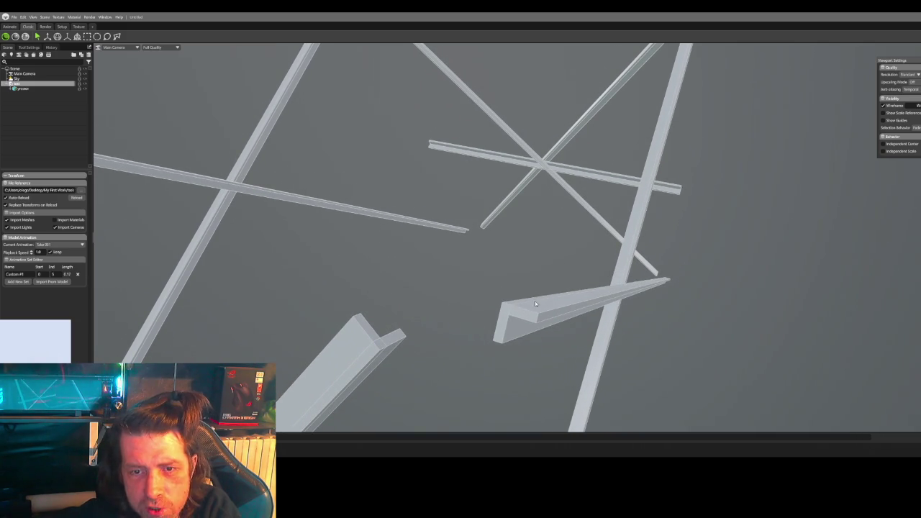
left_click_drag(434, 207, 418, 194)
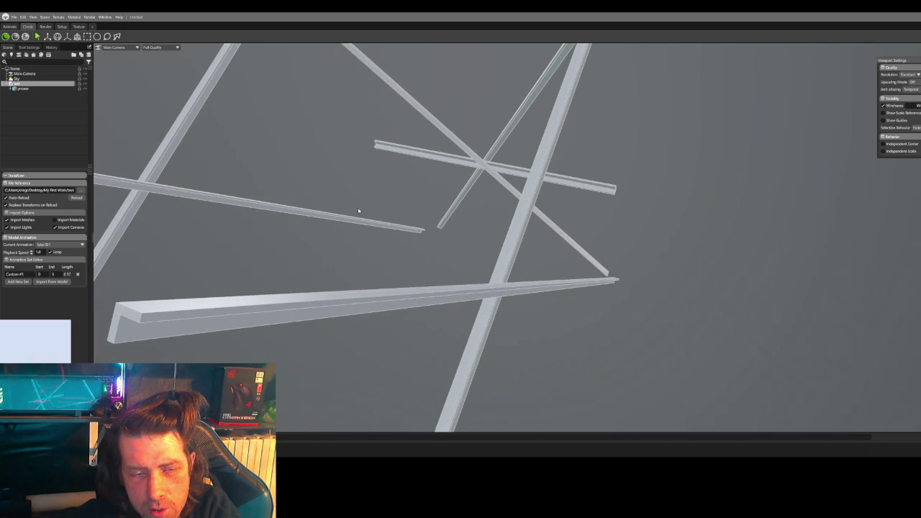
left_click_drag(358, 210, 475, 201)
Step: Take a screen capture of the viewport and switch to freehand annotation
key("F1")
left_click_drag(260, 92, 777, 408)
left_click(666, 417)
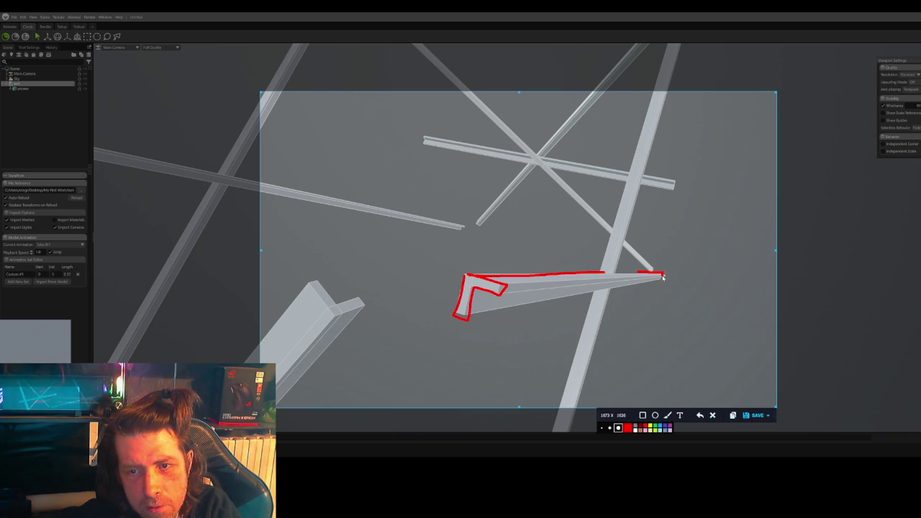
mouse_move(560, 285)
left_mouse_down()
mouse_move(498, 324)
mouse_move(532, 267)
left_mouse_up()
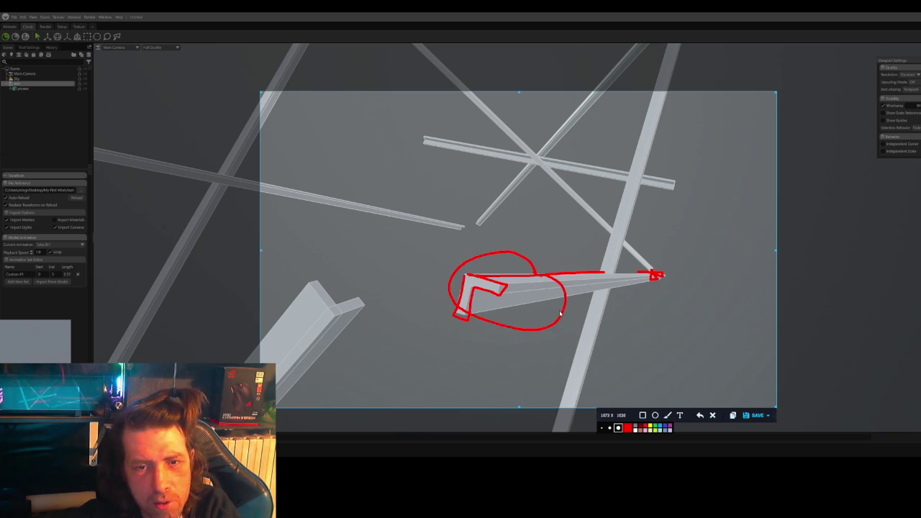
key("Escape")
scroll(555, 308, "up", 3)
mouse_move(509, 300)
middle_mouse_down()
mouse_move(635, 208)
mouse_move(623, 270)
mouse_move(595, 196)
middle_mouse_up()
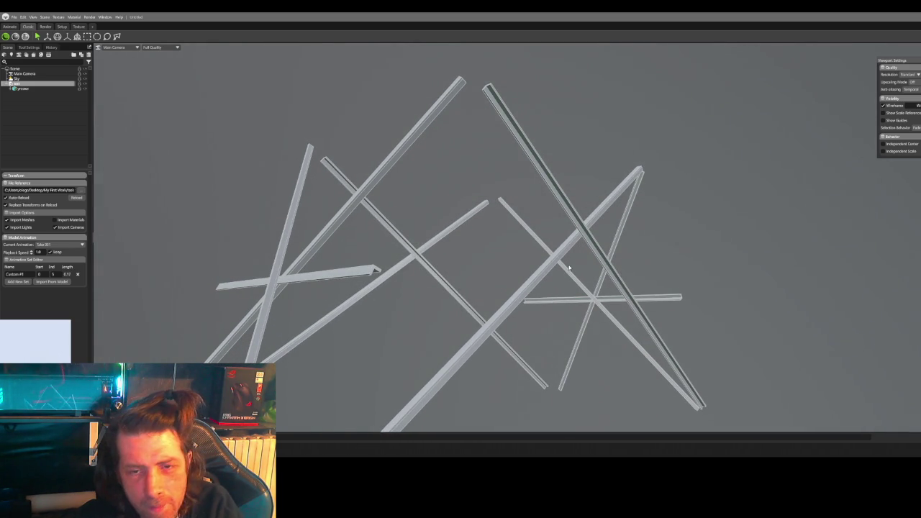
scroll(390, 289, "up", 2)
scroll(367, 291, "up", 2)
middle_click_drag(351, 293, 584, 216)
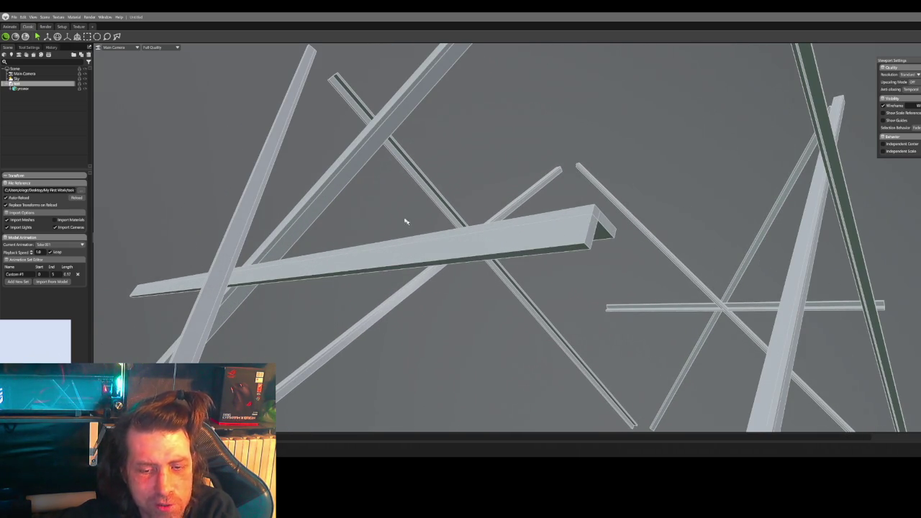
key("Print")
left_click_drag(213, 81, 818, 396)
left_click(708, 404)
left_click_drag(426, 233, 566, 218)
mouse_move(456, 259)
left_mouse_down()
mouse_move(533, 247)
mouse_move(544, 255)
left_mouse_up()
left_click_drag(598, 242, 640, 233)
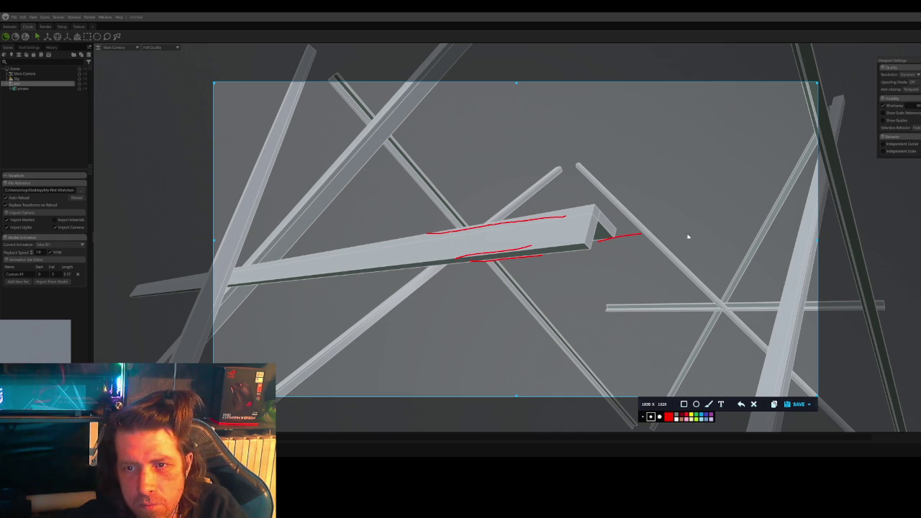